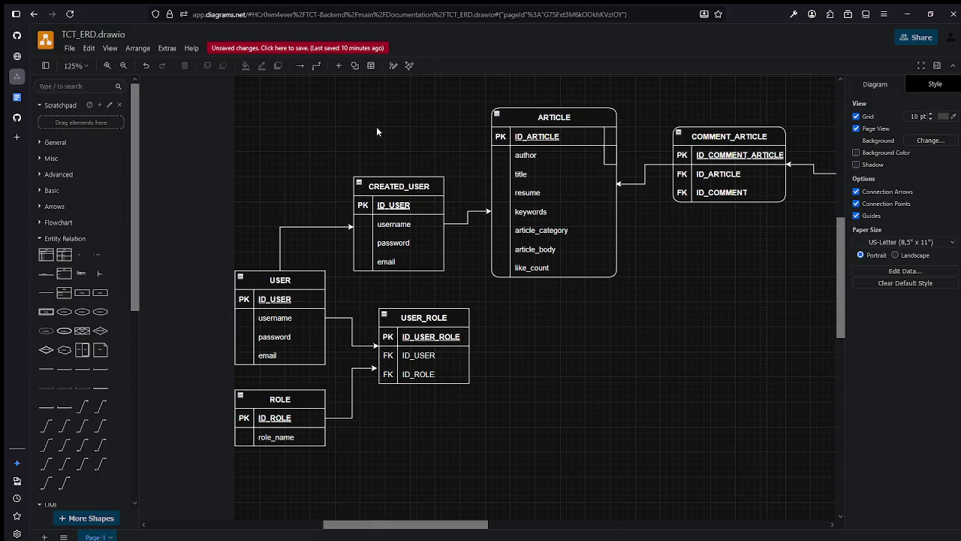
Save TCT_ERD.drawio to GitHub, confirming the commit message.
click(69, 48)
mouse_move(98, 87)
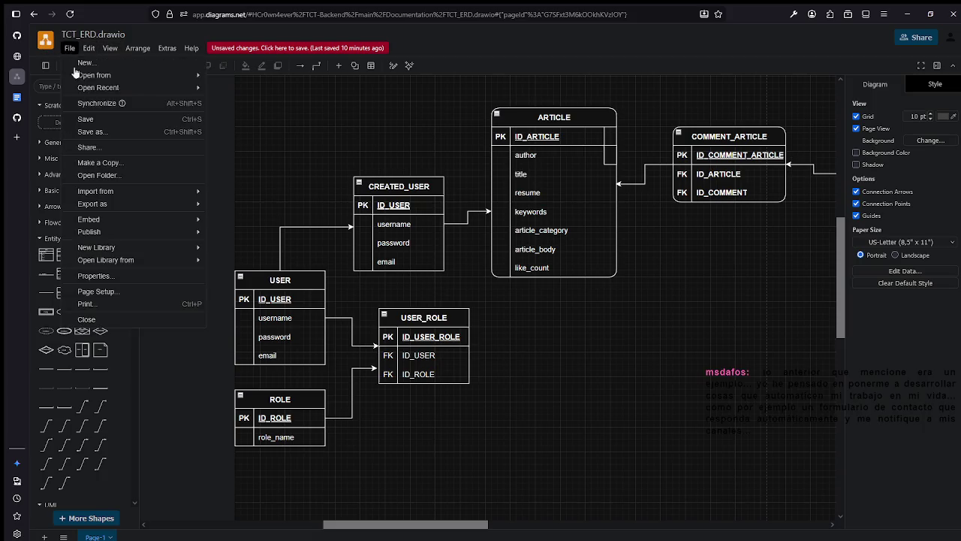
click(113, 119)
click(574, 295)
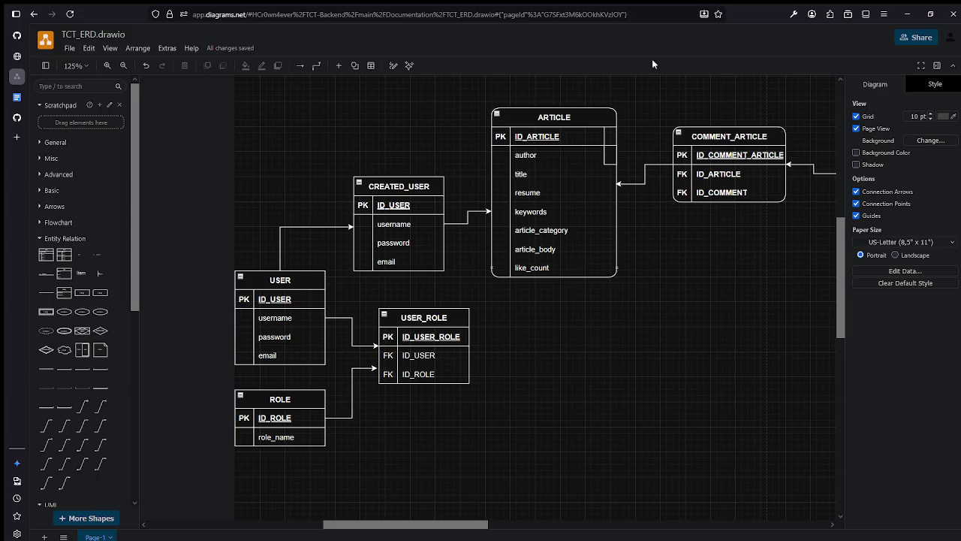
Shift the ARTICLE table slightly to the right.
click(591, 124)
click(623, 273)
drag(566, 118, 574, 120)
click(702, 253)
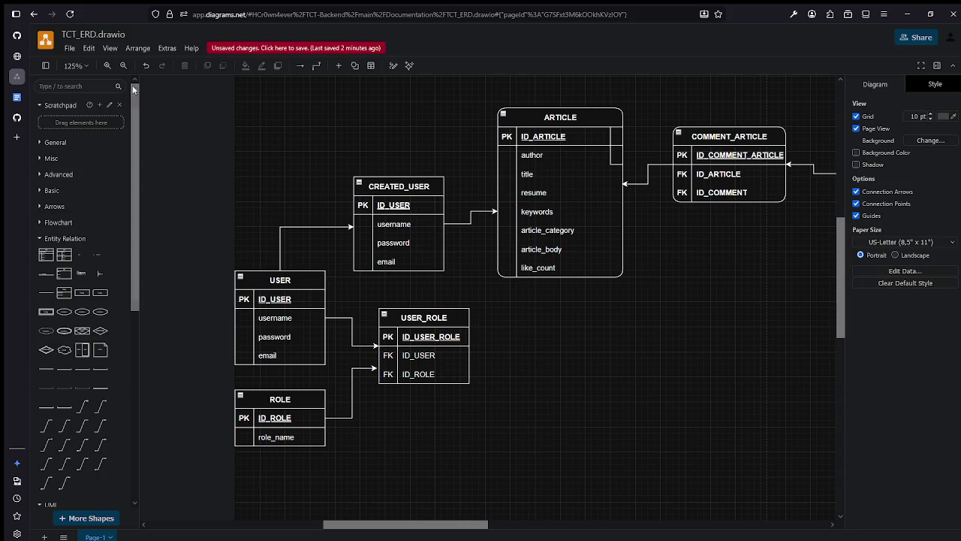
Save the diagram again with its commit message confirmed.
click(70, 48)
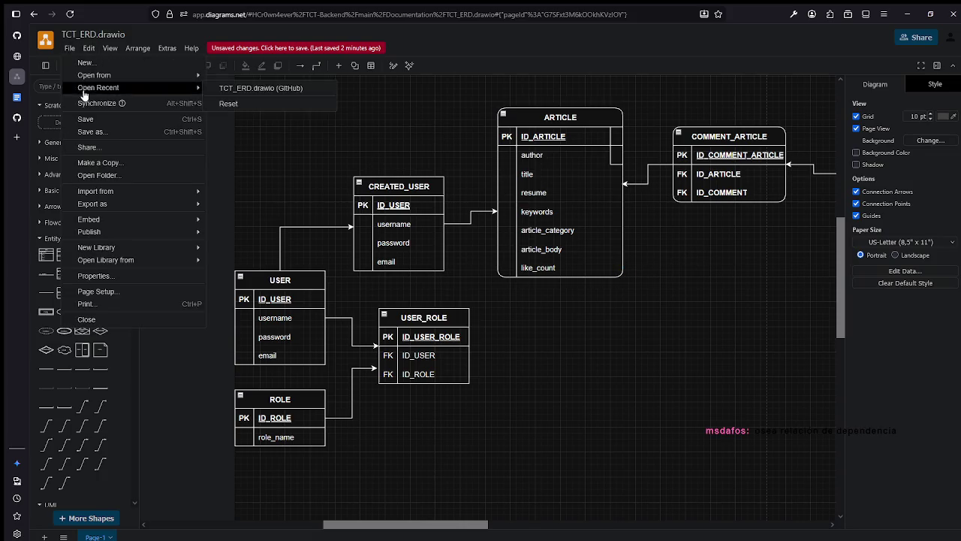
click(129, 128)
click(576, 294)
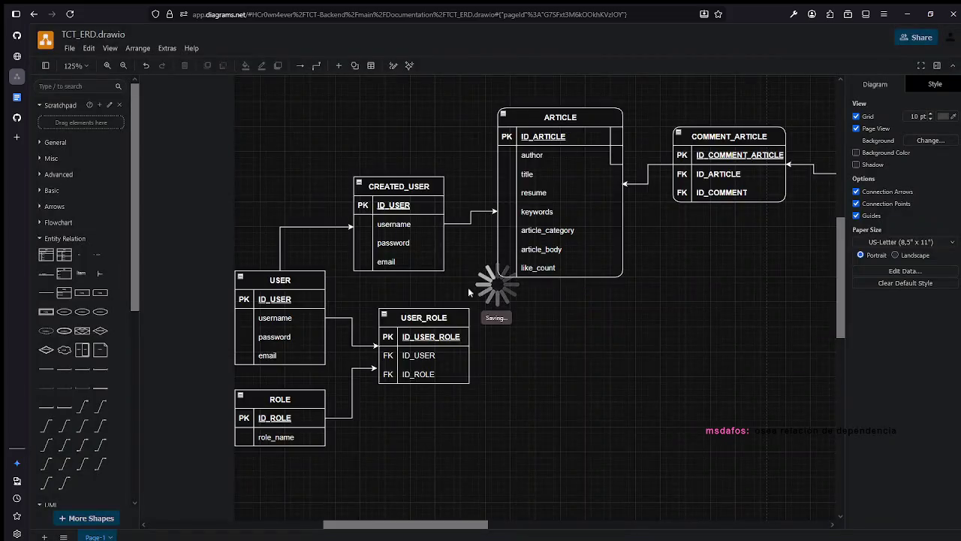
scroll(601, 315, down, 1)
scroll(616, 319, down, 1)
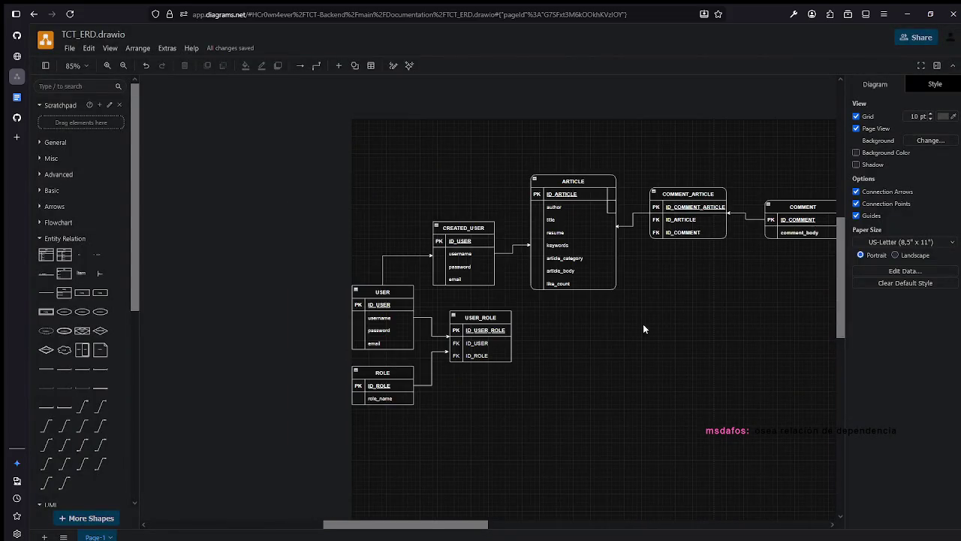
scroll(608, 313, right, 2)
scroll(552, 300, right, 2)
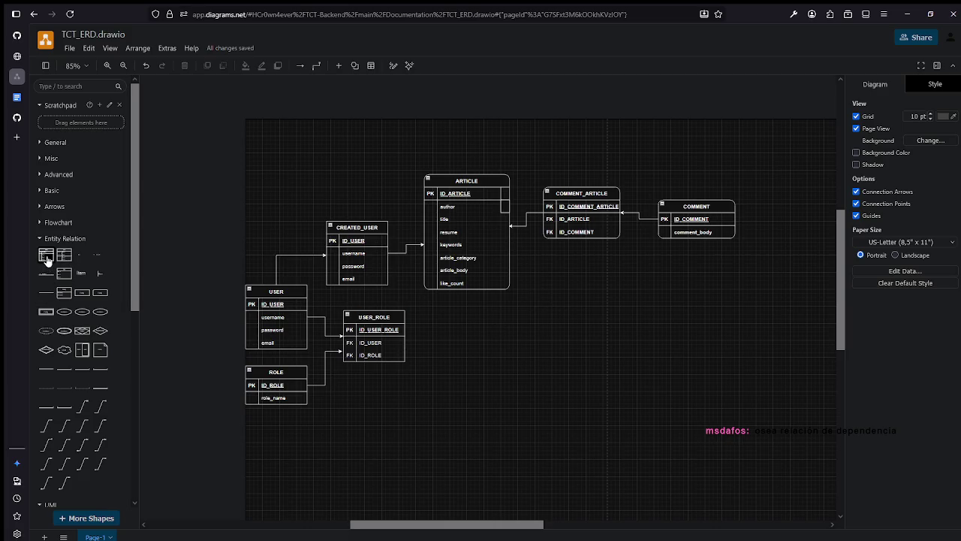
Insert an Entity Relation table shape below COMMENT_ARTICLE, undoing an accidental move of ARTICLE.
click(47, 260)
mouse_move(494, 272)
mouse_down()
mouse_move(472, 280)
mouse_move(609, 332)
mouse_up()
key(ctrl+z)
click(515, 280)
Title the new table ARTICLE_CATEGORY.
double_click(594, 323)
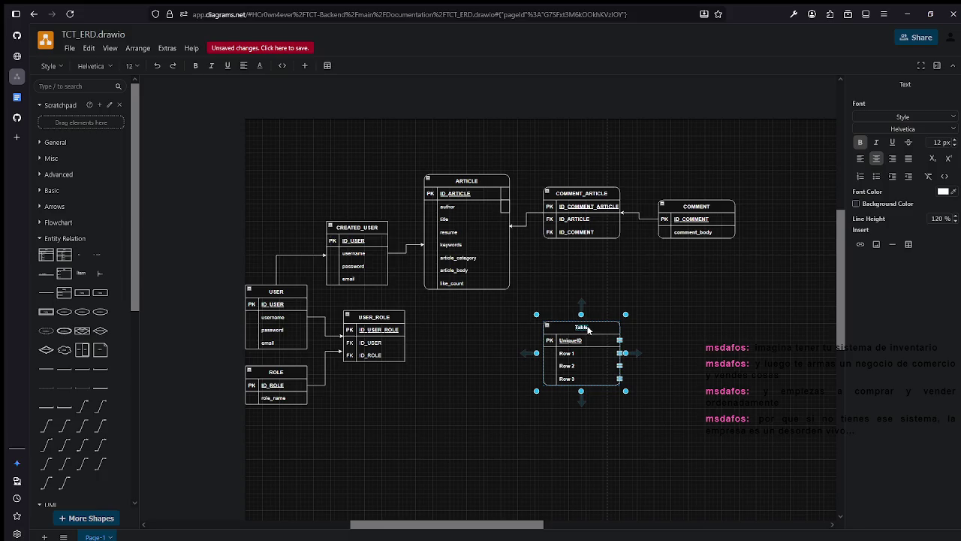
double_click(586, 327)
text(A)
text(RTICLE_CATEGO)
text(RY)
click(585, 351)
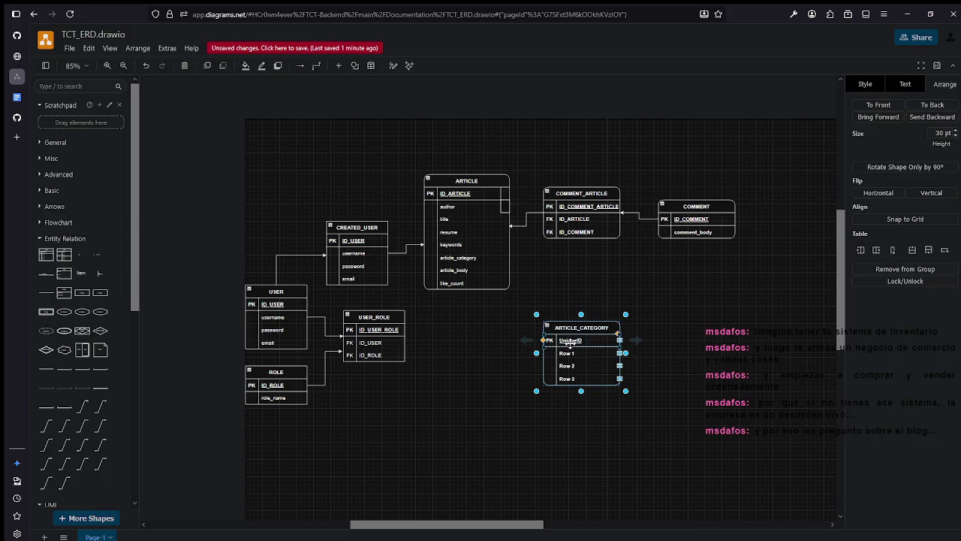
Rename ARTICLE_CATEGORY's UniqueID primary key to ID_ART_CATEGORY.
scroll(585, 351, up, 1)
scroll(585, 351, up, 3)
double_click(554, 330)
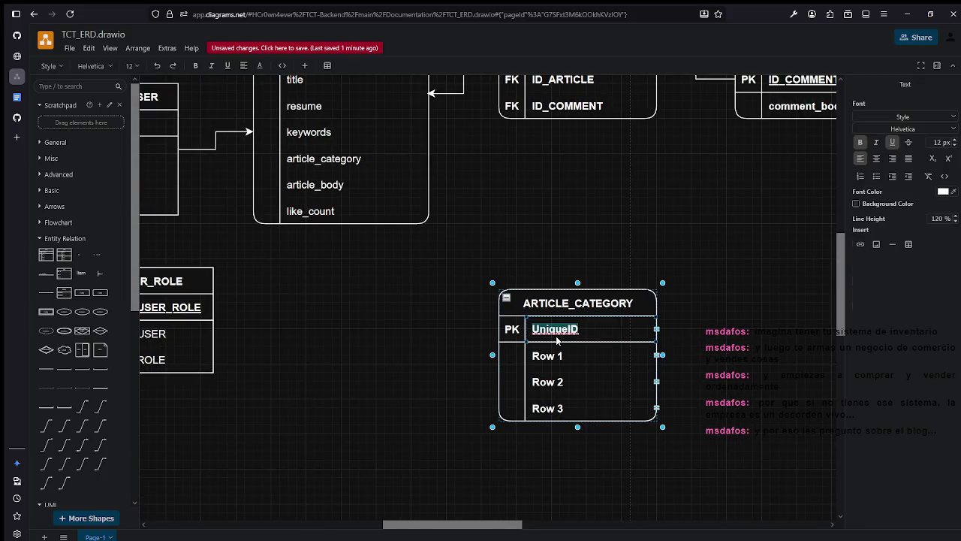
text(ID_)
text(ARTICLE_)
key(BackSpace)
key(BackSpace)
key(BackSpace)
key(BackSpace)
key(BackSpace)
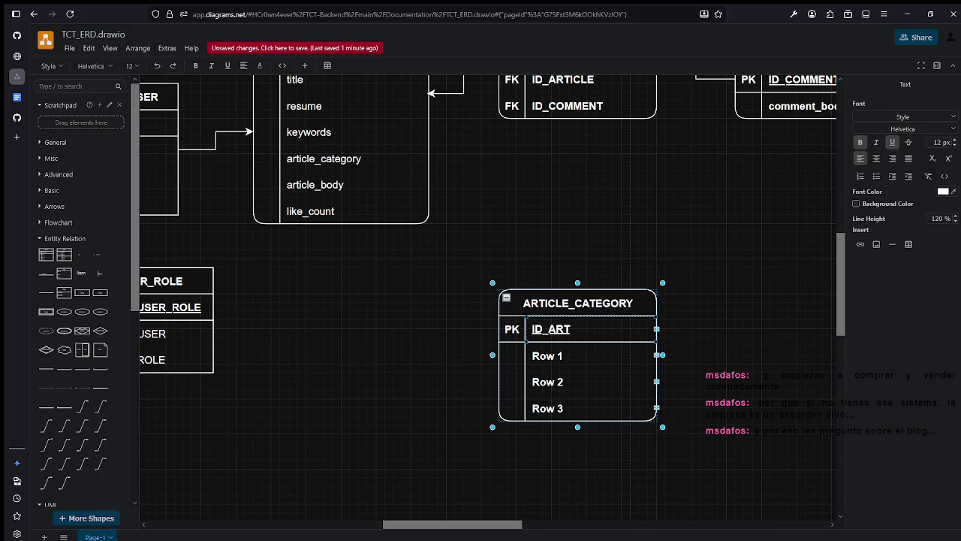
text(_CATEGORY)
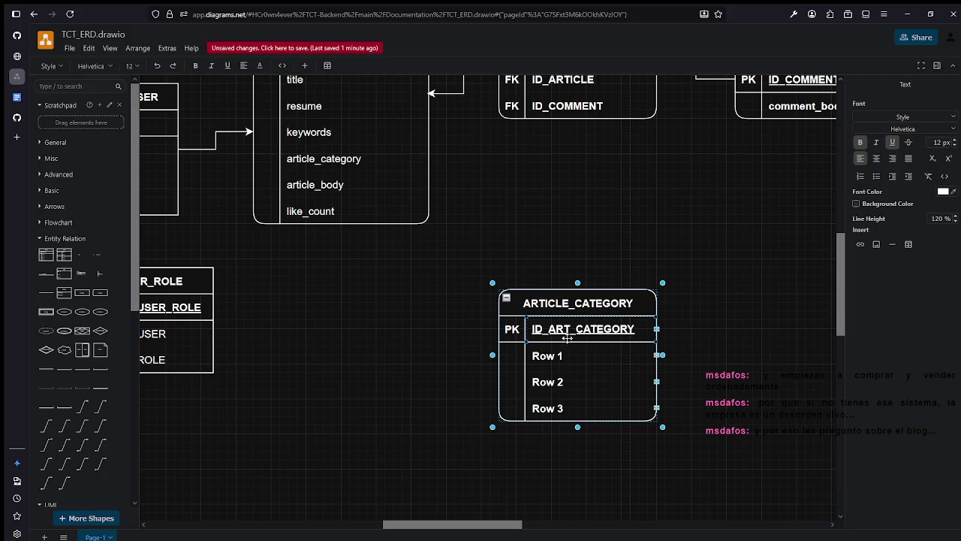
click(688, 256)
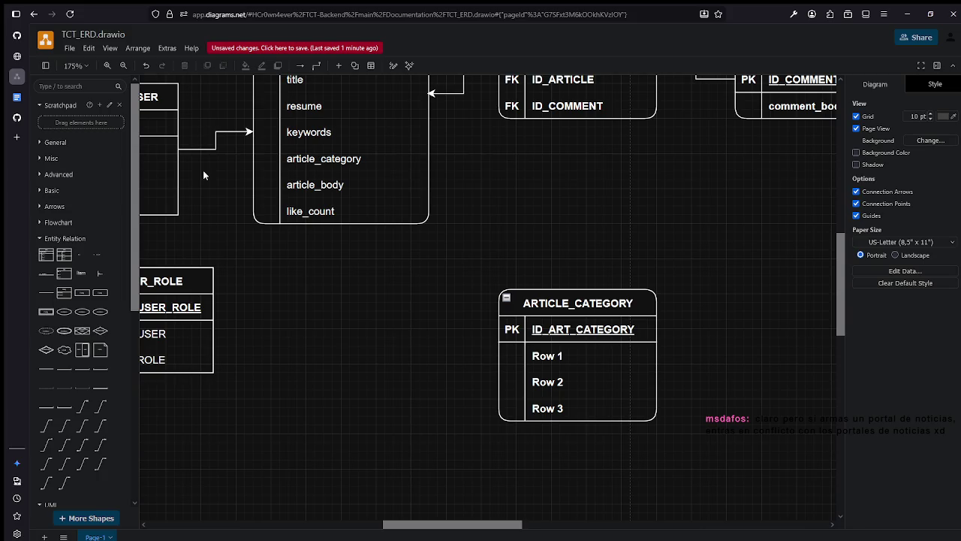
Rename Row 1 to category_name and delete the Row 2 and Row 3 placeholders.
click(557, 355)
double_click(557, 354)
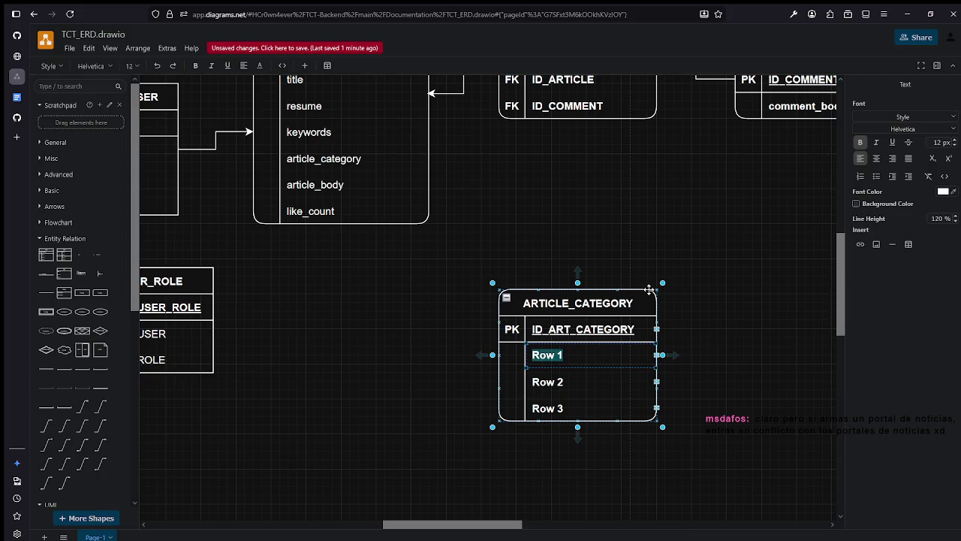
text(category)_)
key(BackSpace)
key(BackSpace)
text(_)
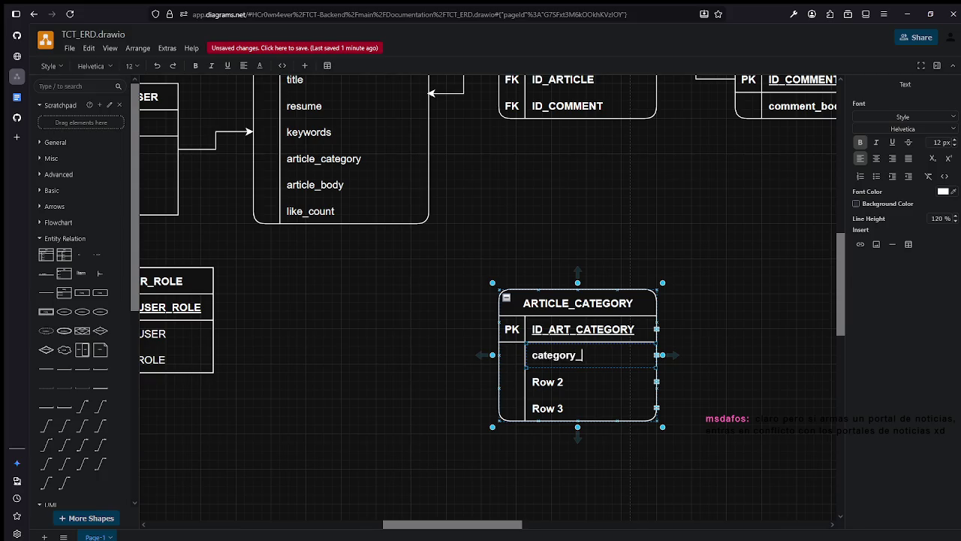
text(name)
click(579, 387)
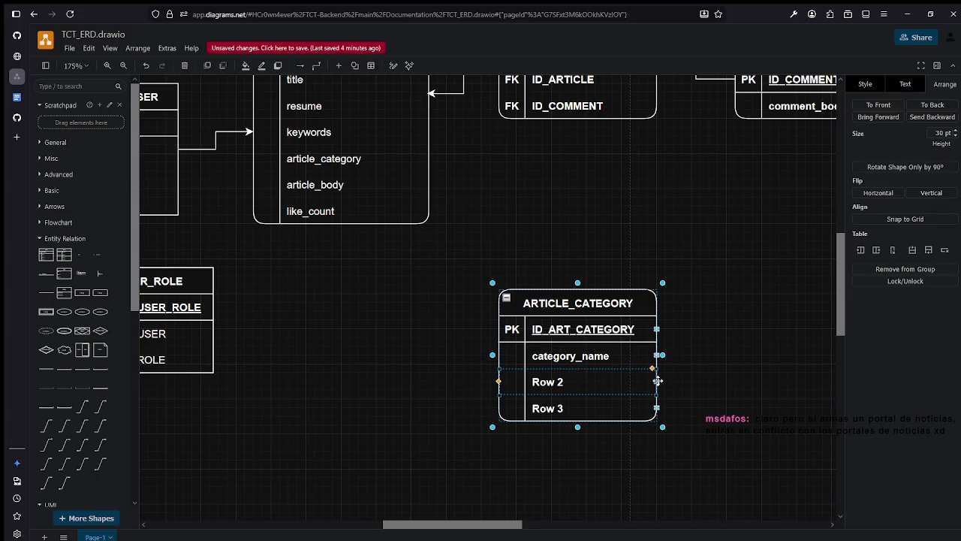
key(Delete)
click(655, 383)
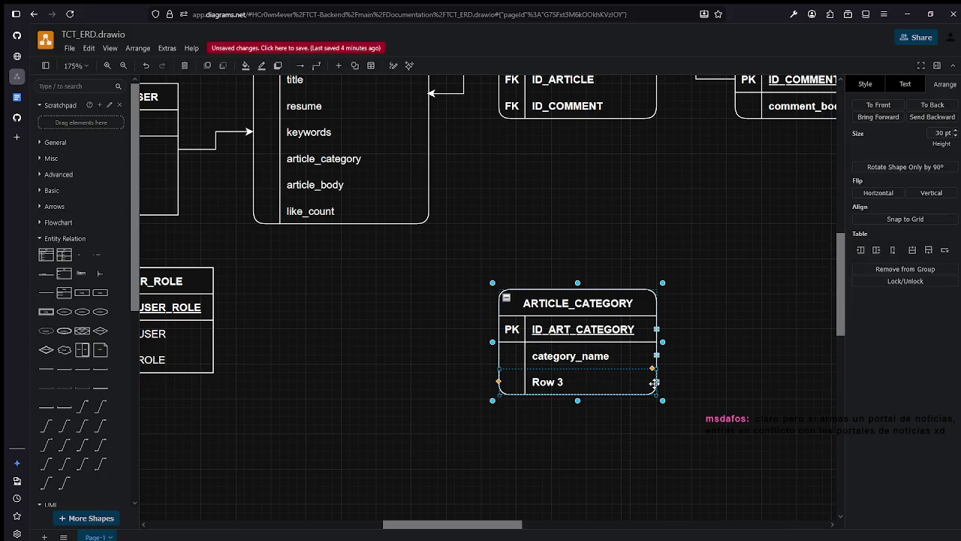
key(Delete)
Clone ARTICLE_CATEGORY with a connector and place the copy level, to its left.
click(608, 303)
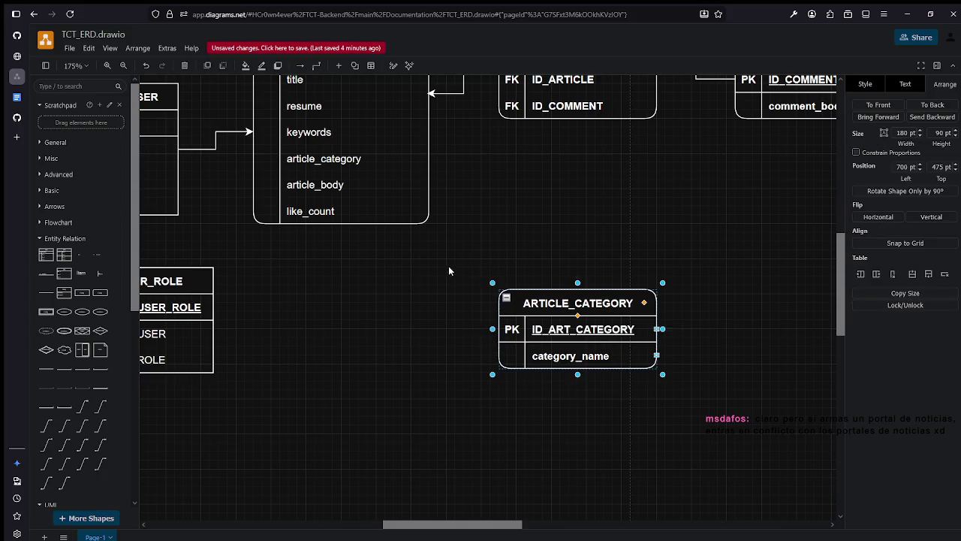
scroll(447, 272, up, 1)
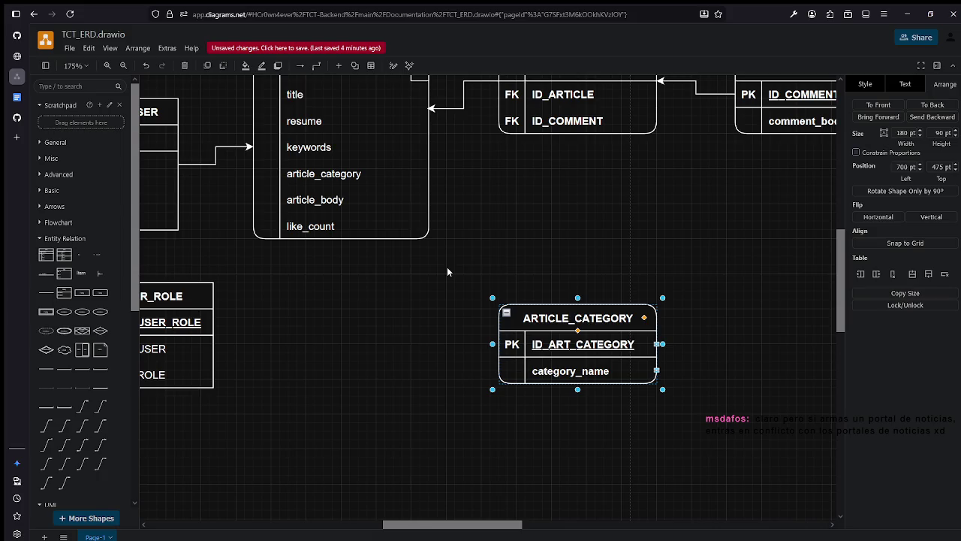
click(577, 282)
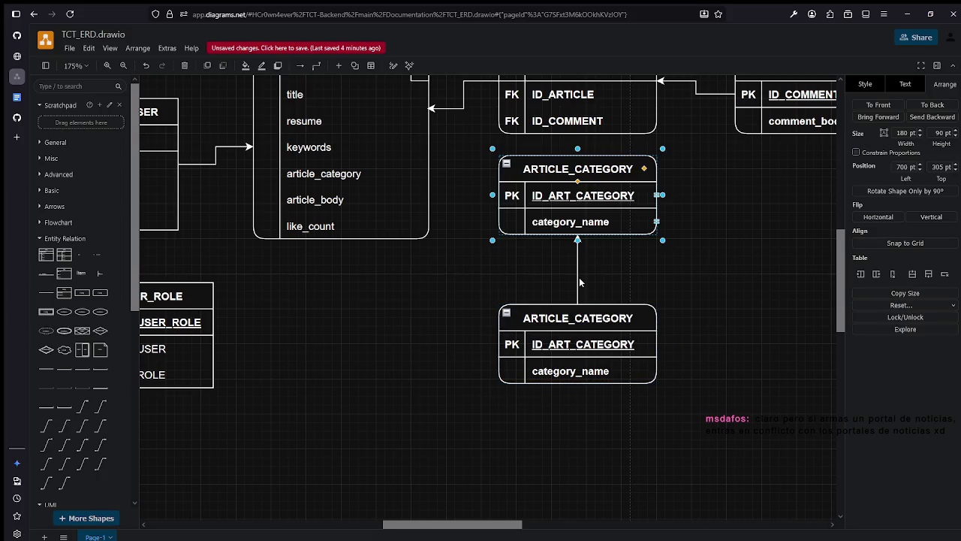
drag(582, 375, 748, 415)
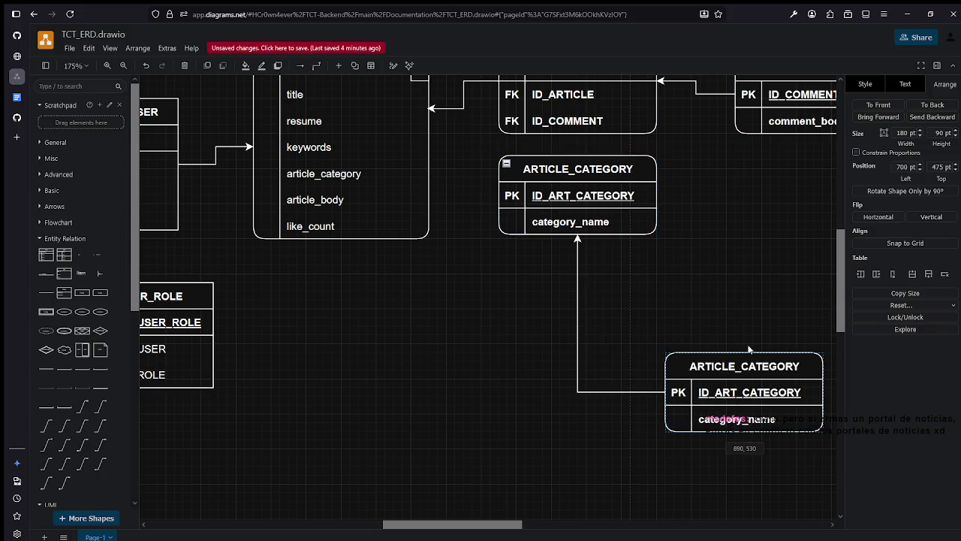
mouse_move(556, 171)
mouse_down()
mouse_move(451, 290)
mouse_move(420, 345)
mouse_up()
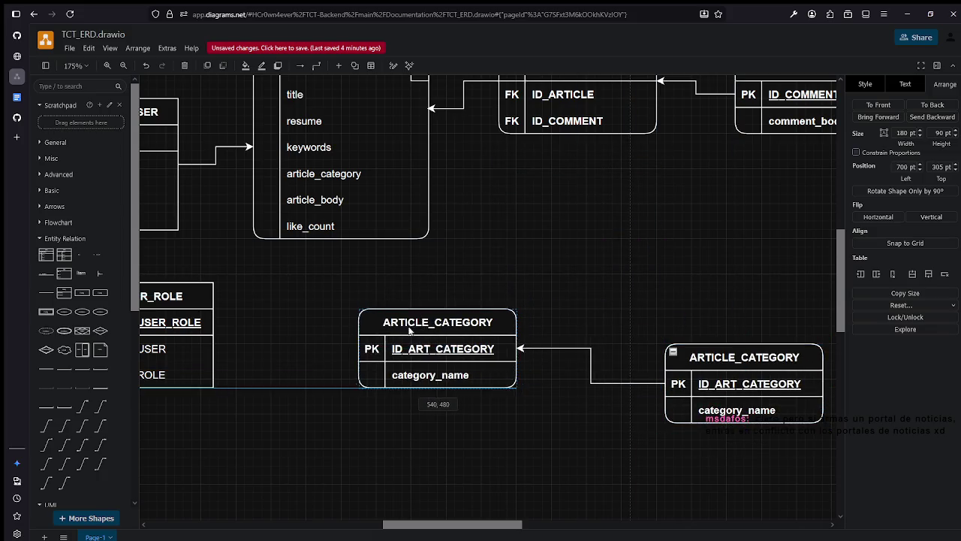
drag(420, 344, 464, 357)
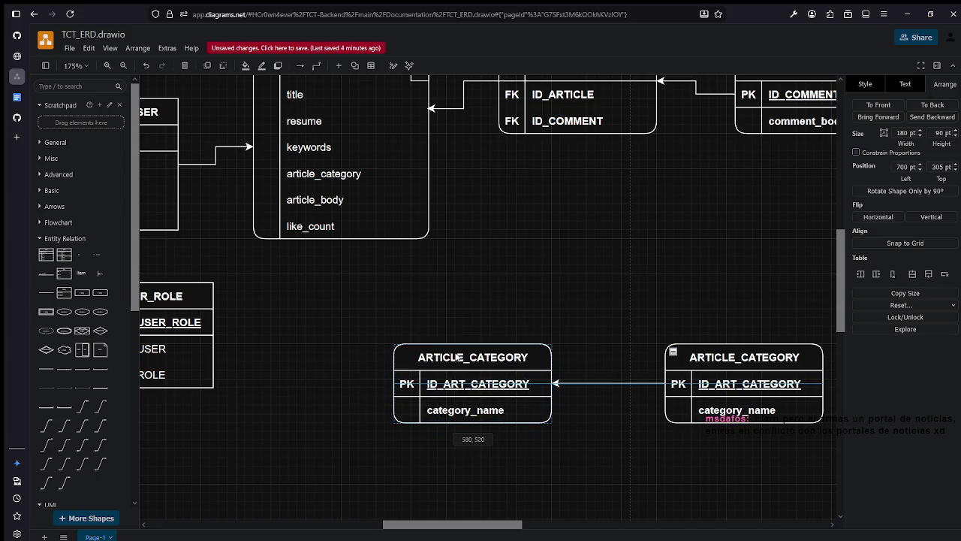
Delete the article_category row from the table listing title, resume and keywords.
click(323, 174)
double_click(322, 173)
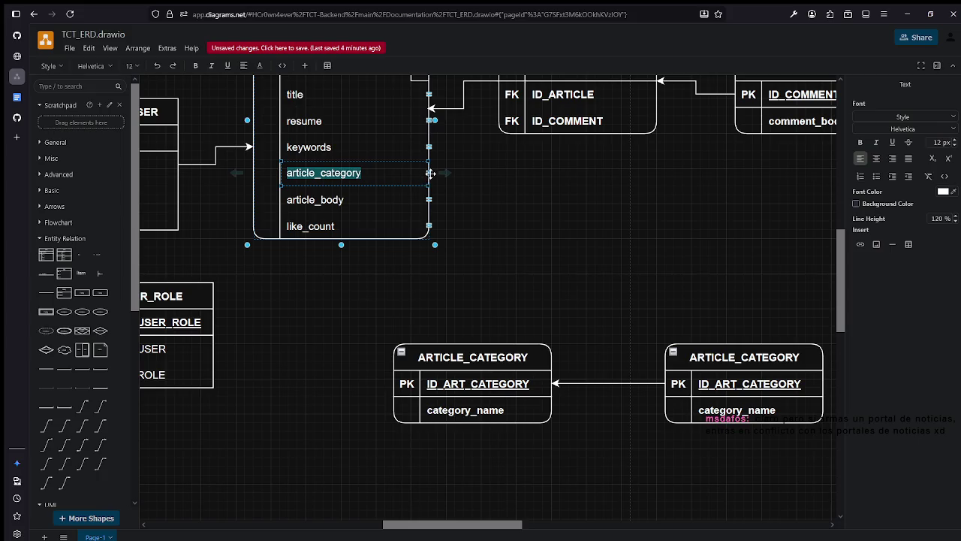
click(427, 173)
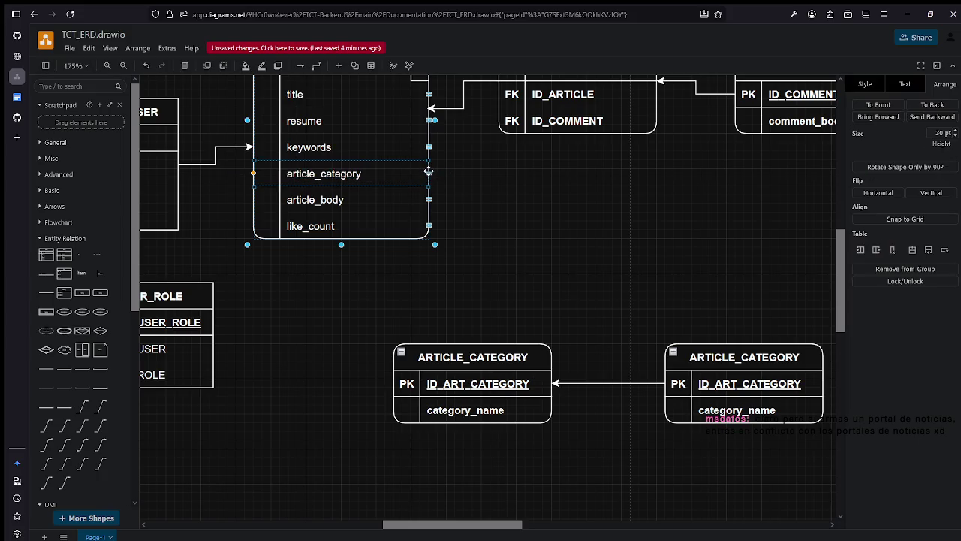
key(Delete)
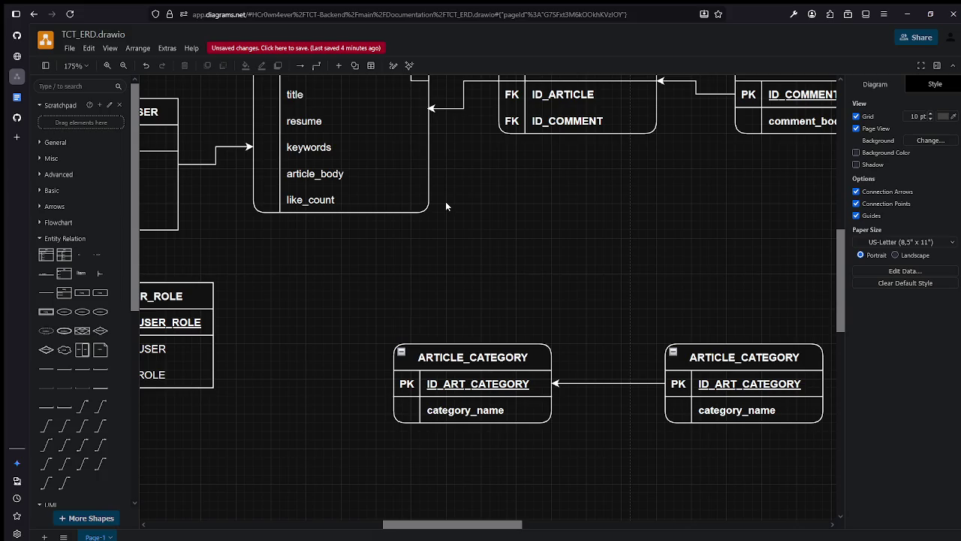
Retitle the copied table from ARTICLE_CATEGORY to CATE_ART.
mouse_move(537, 345)
double_click(508, 358)
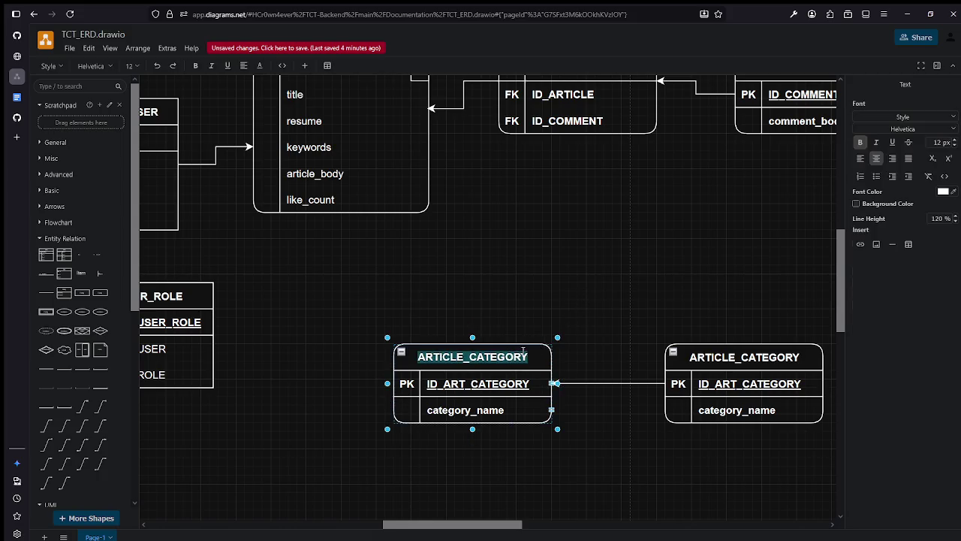
text(Art)
key(BackSpace)
key(BackSpace)
key(BackSpace)
text(Ar)
key(BackSpace)
key(BackSpace)
text(ar)
key(BackSpace)
key(BackSpace)
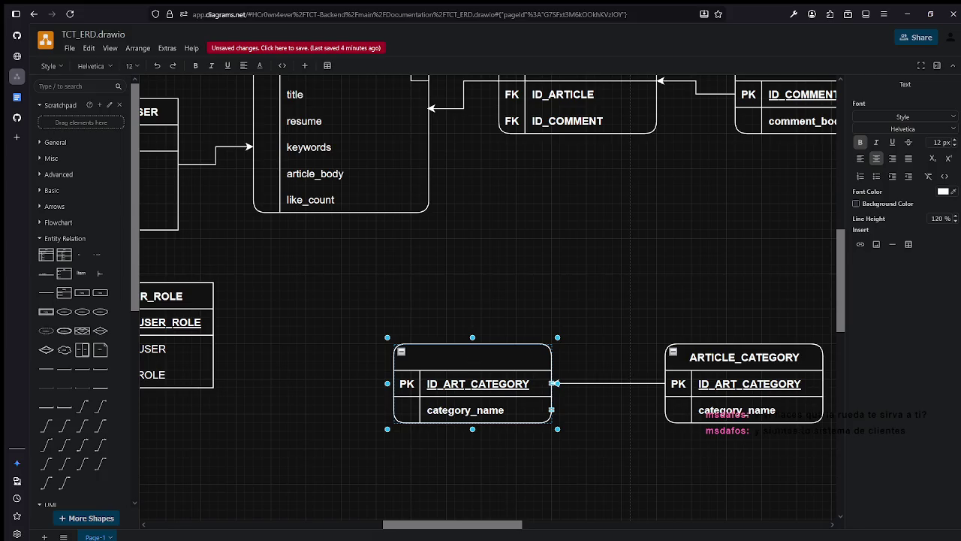
text(CATEGORY)
key(BackSpace)
key(BackSpace)
key(BackSpace)
key(BackSpace)
key(BackSpace)
text(E_ART)
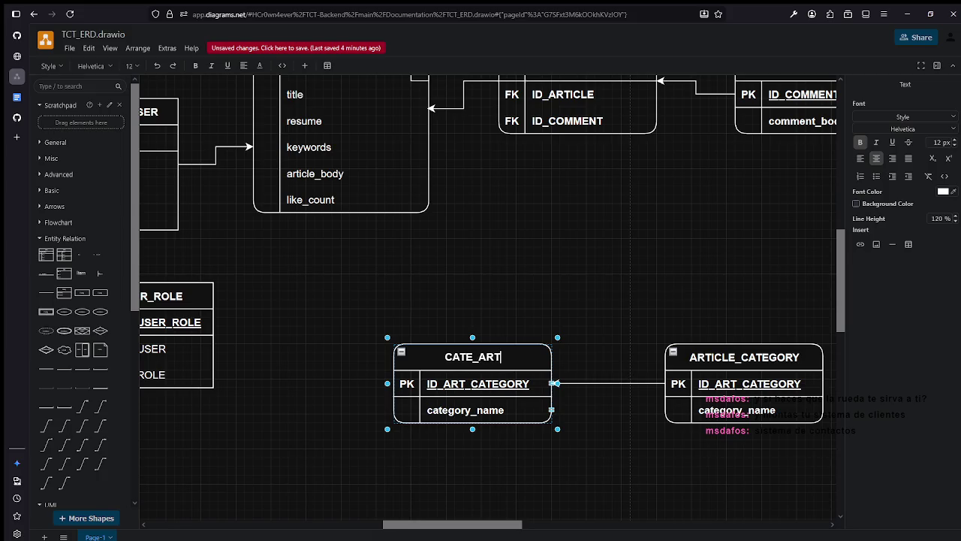
click(514, 285)
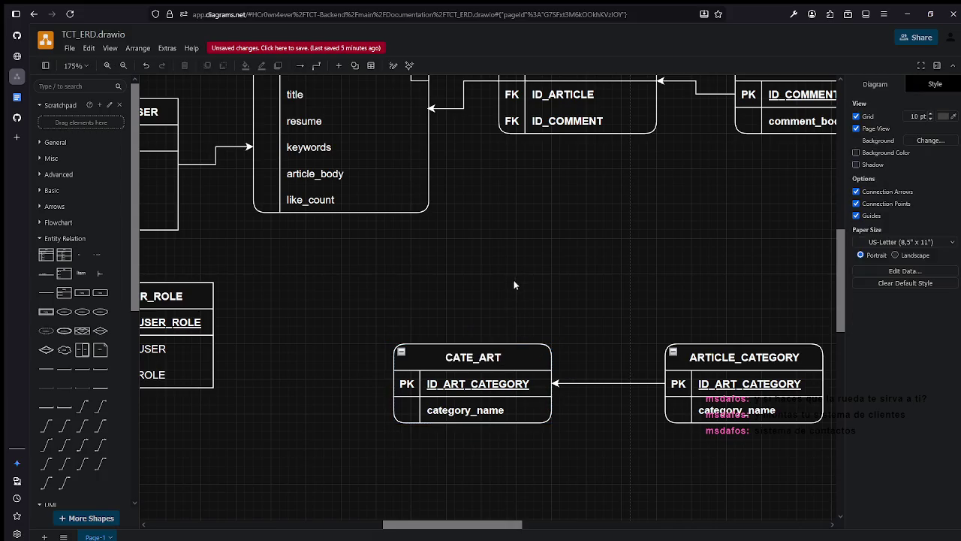
Append an I so the copied table's title reads CATE_ARTI.
double_click(503, 356)
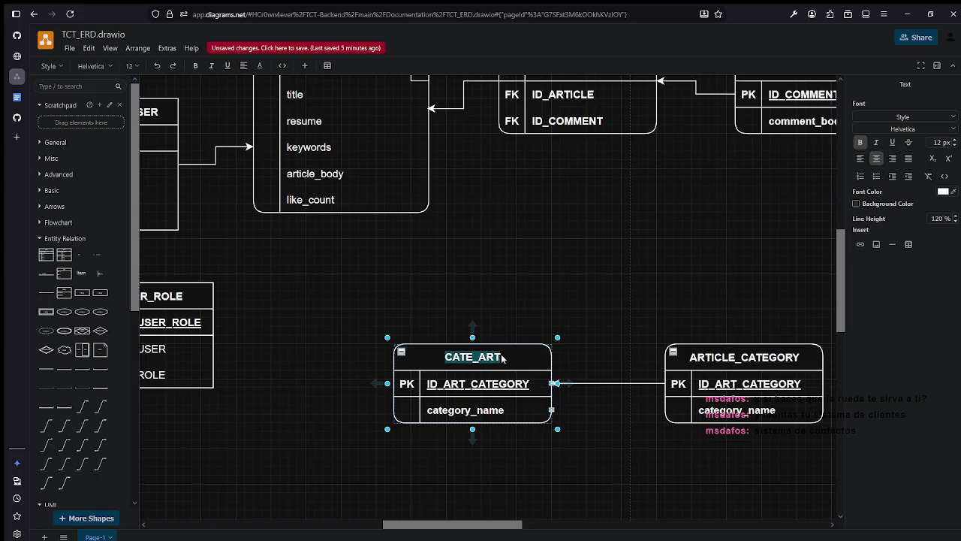
click(503, 358)
text(I)
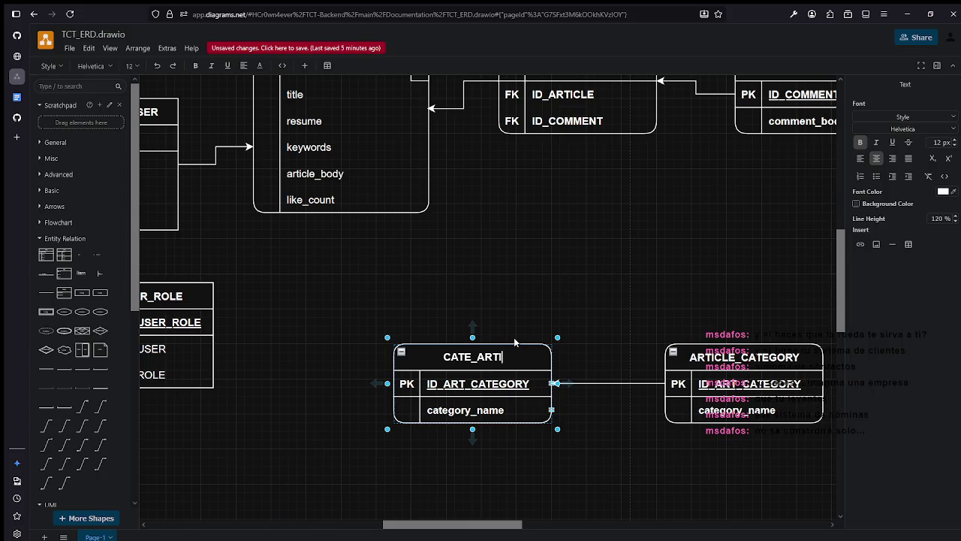
click(533, 251)
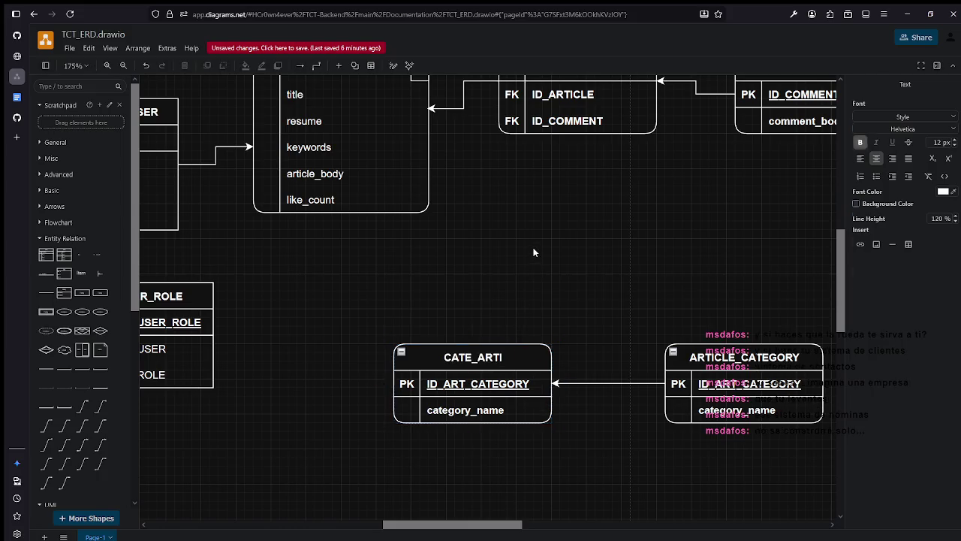
Shift the CATE_ARTI table slightly to the right.
click(492, 356)
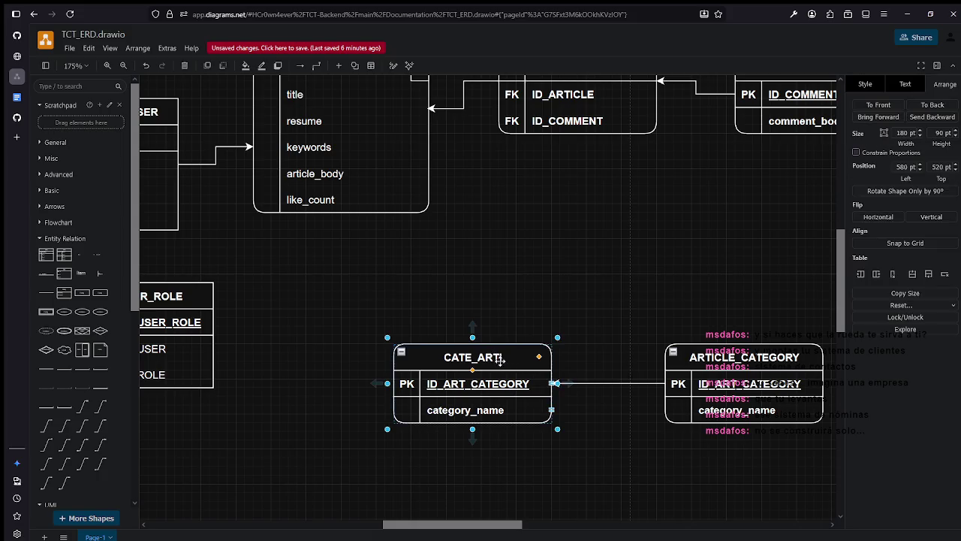
drag(497, 359, 557, 362)
click(587, 297)
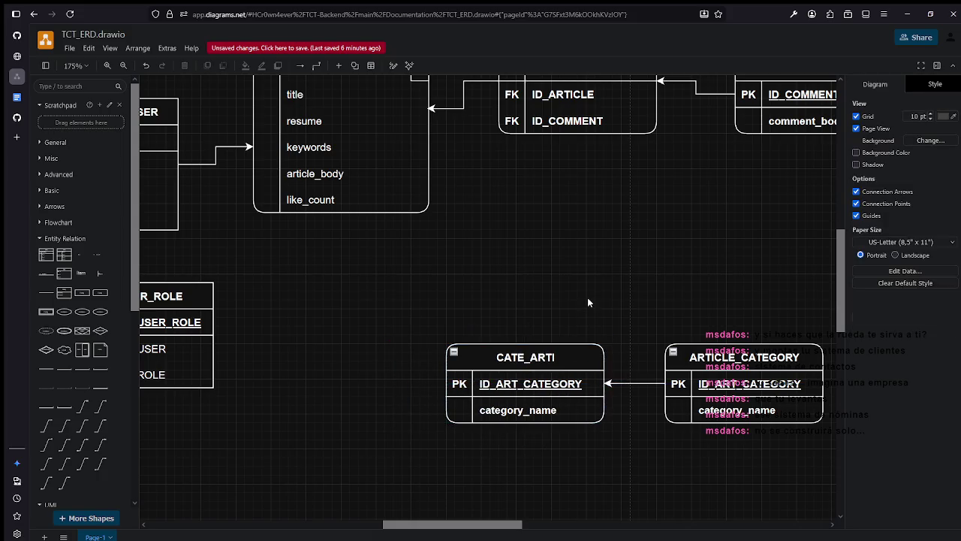
Mark CATE_ARTI's category_name row as FK and rename it ID_ART_CATEGORY.
click(547, 410)
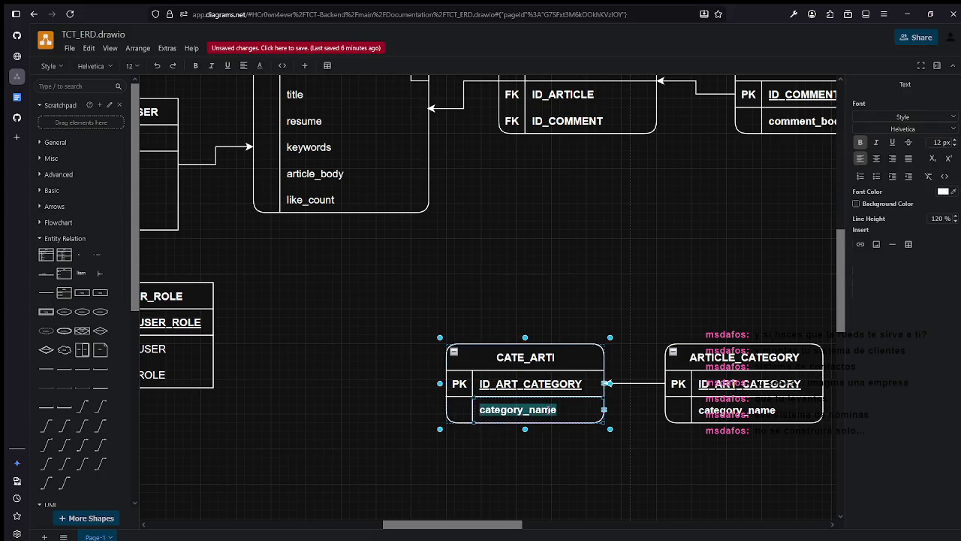
double_click(455, 410)
text(FK)
click(520, 409)
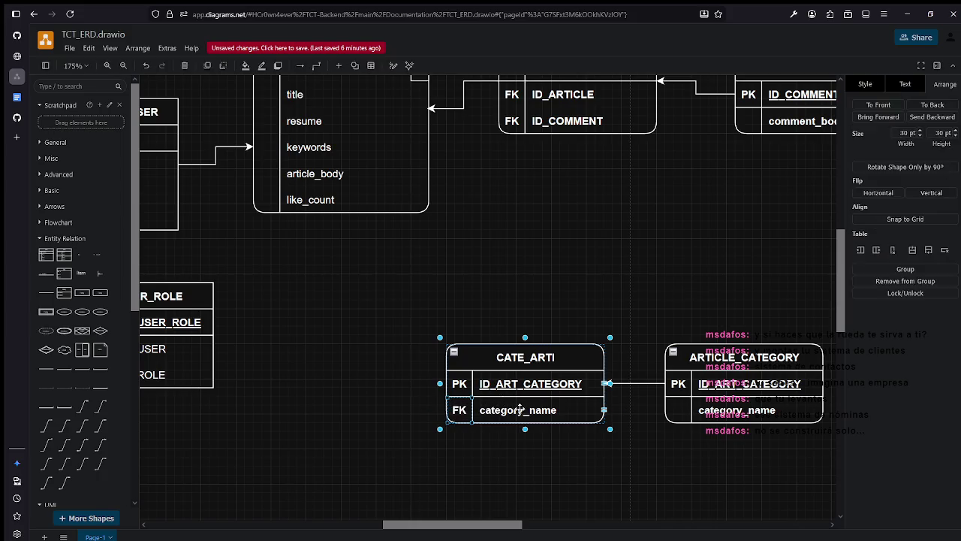
double_click(519, 409)
text(ID_)
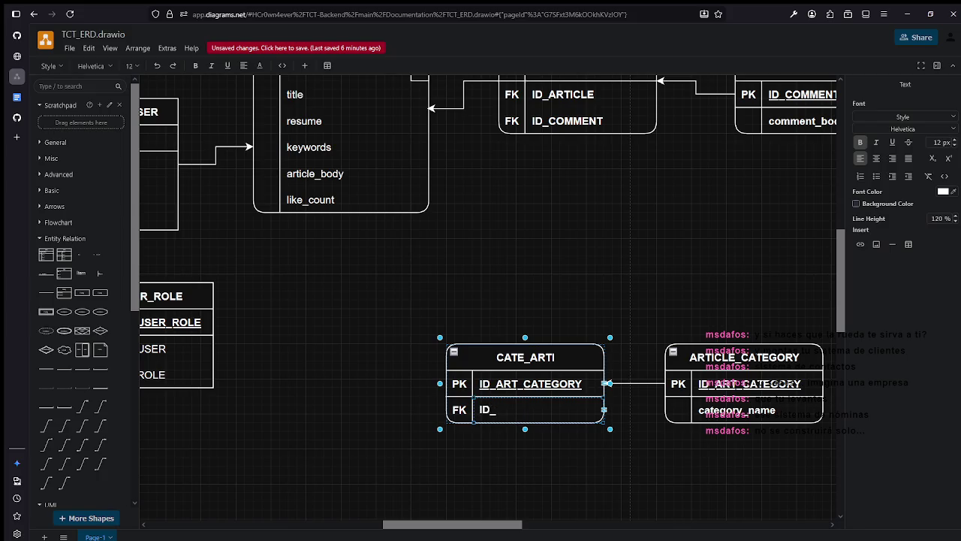
text(ART)
text(_CATEGORY)
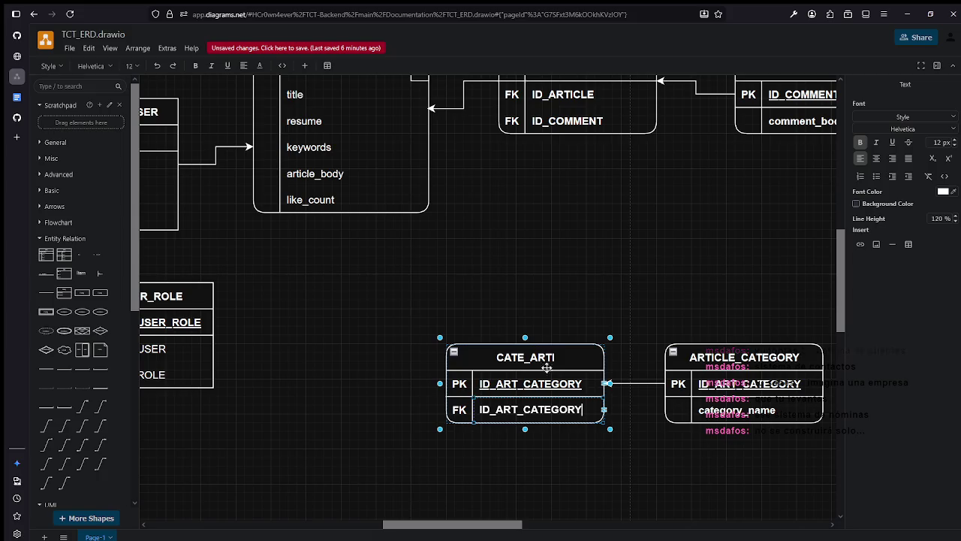
click(576, 413)
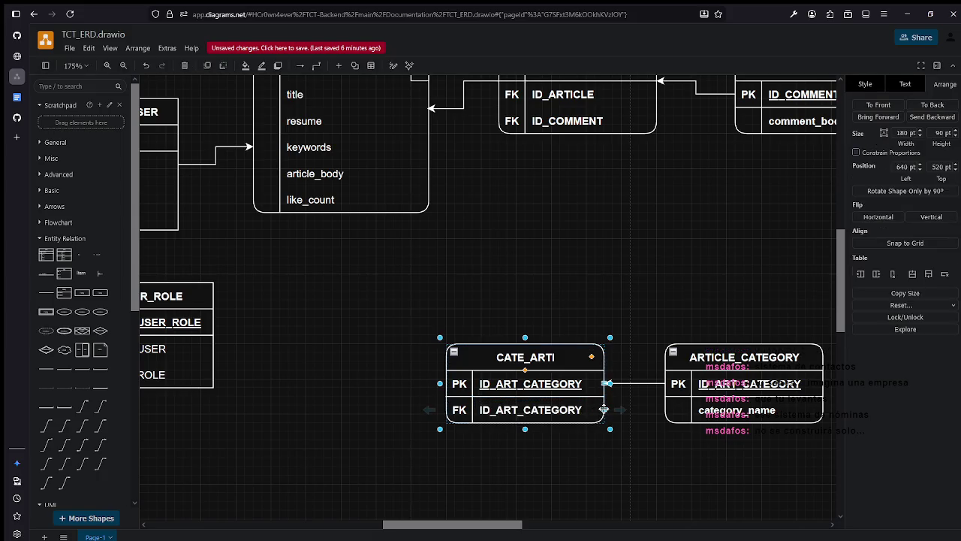
Resize the CATE_ARTI table taller, to 130 pt height.
click(599, 409)
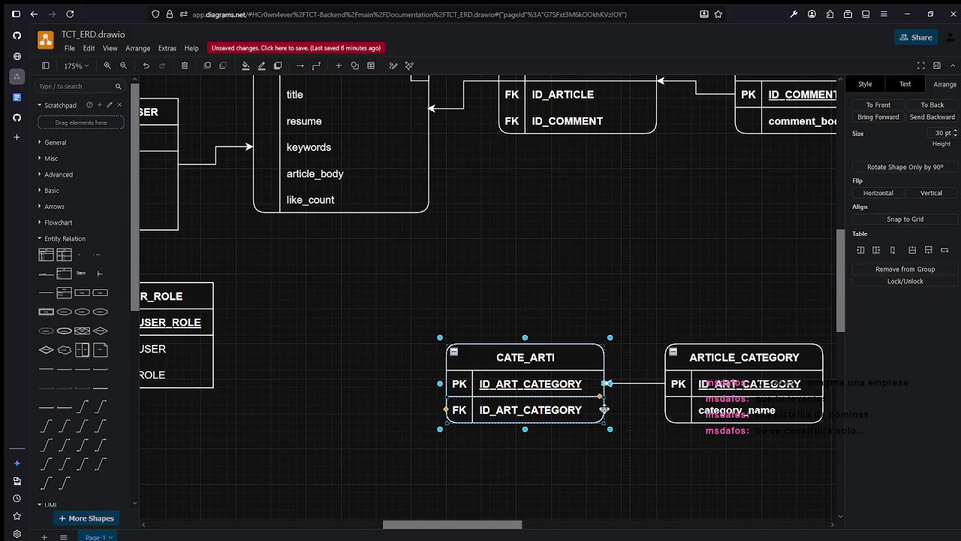
click(602, 409)
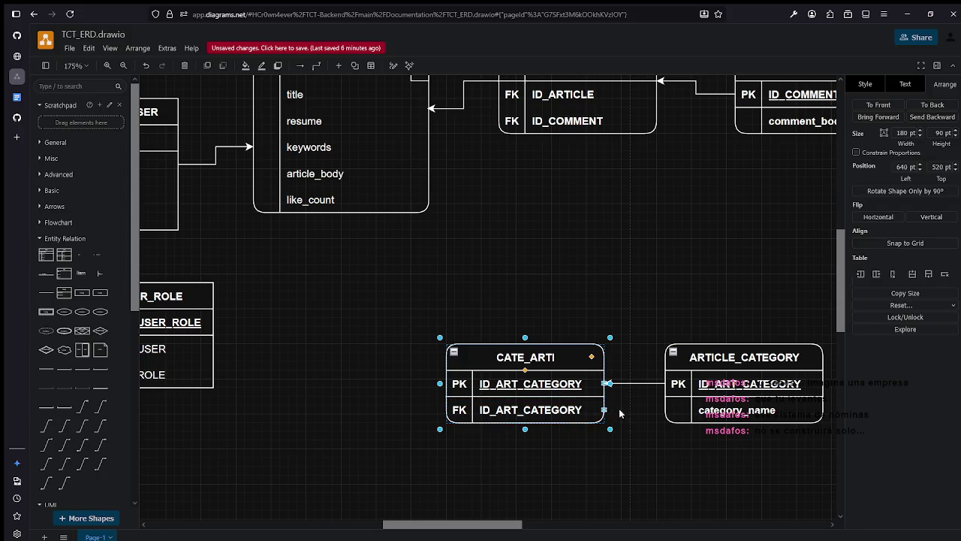
click(600, 410)
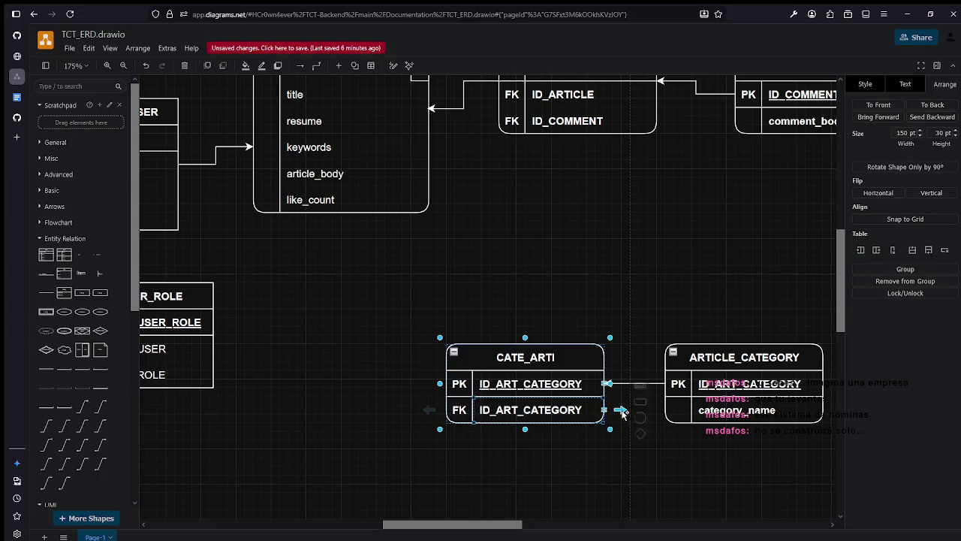
click(575, 453)
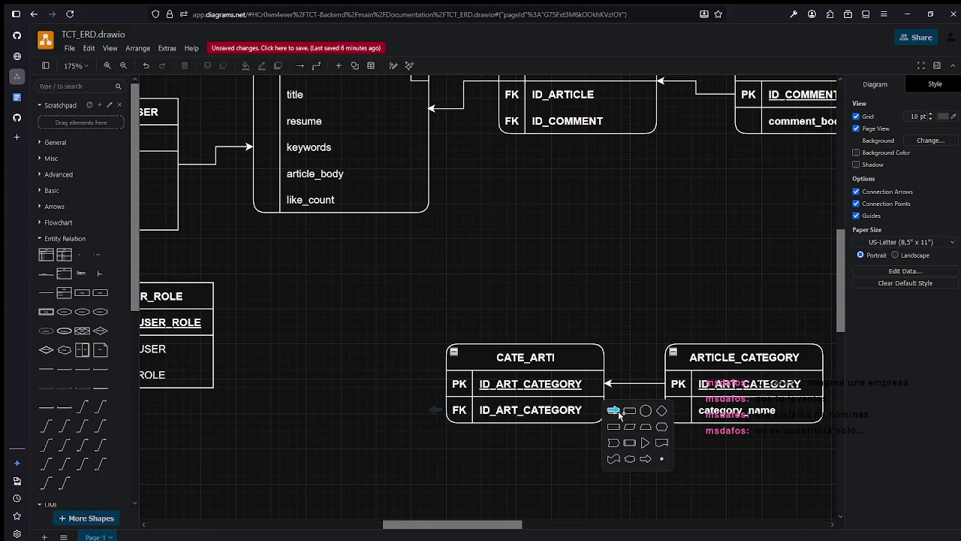
click(567, 411)
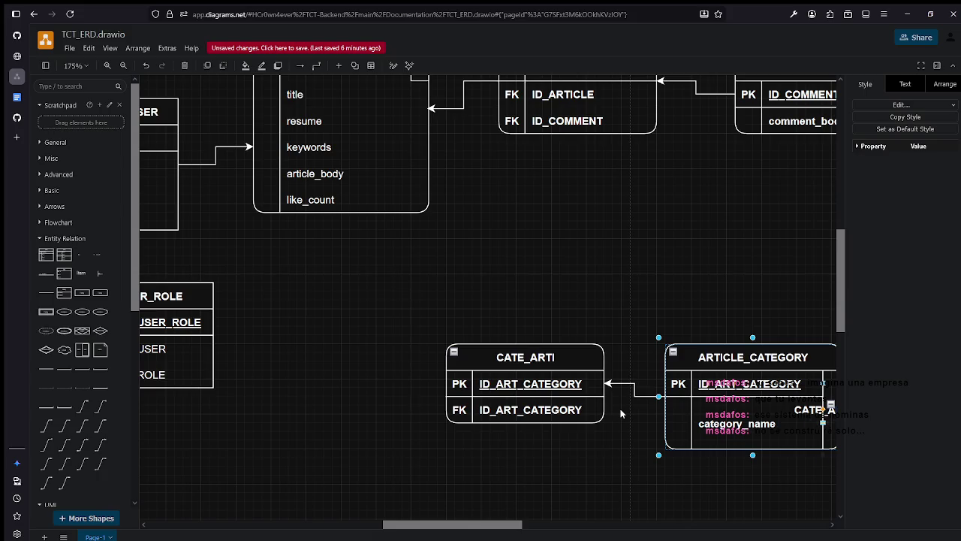
click(623, 409)
click(579, 472)
click(540, 419)
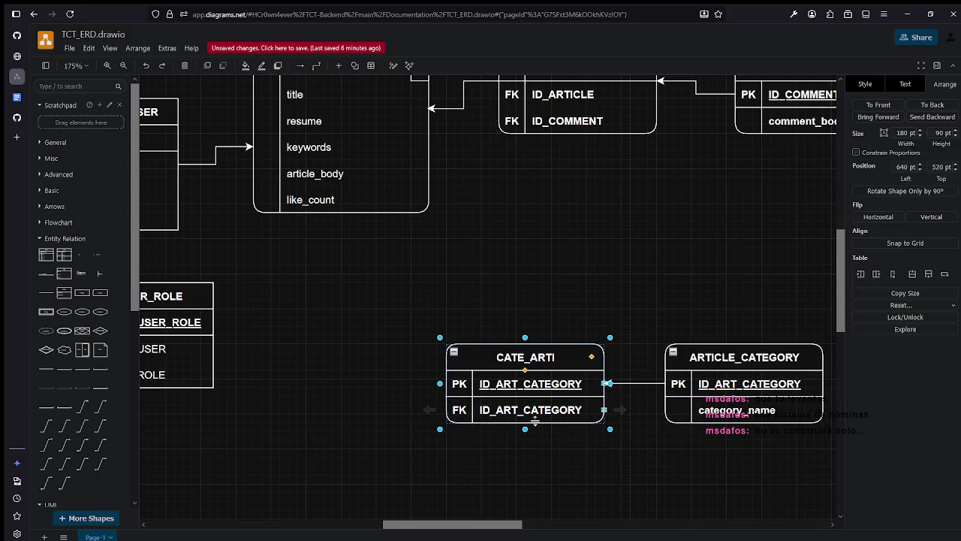
drag(525, 429, 525, 464)
Move CATE_ARTI up and left beside USER_ROLE.
click(620, 415)
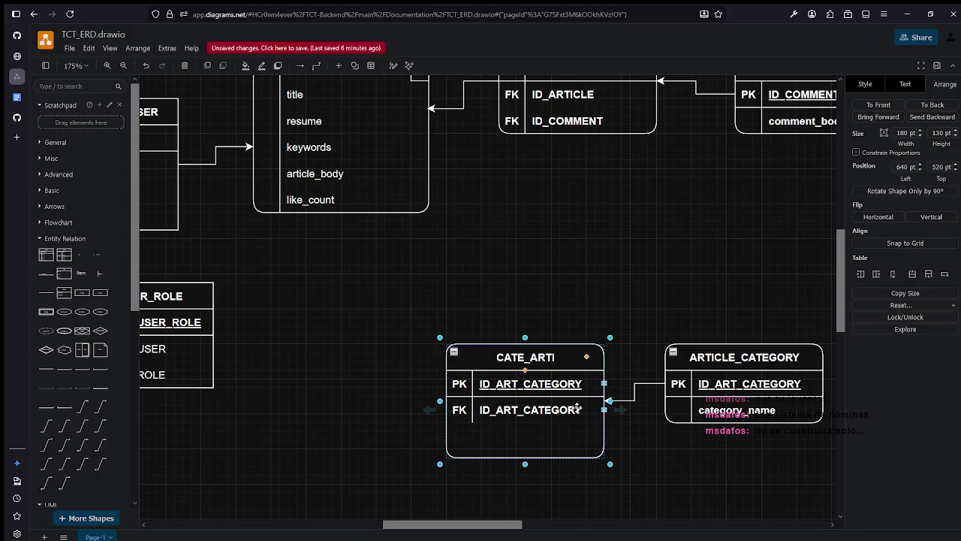
click(609, 401)
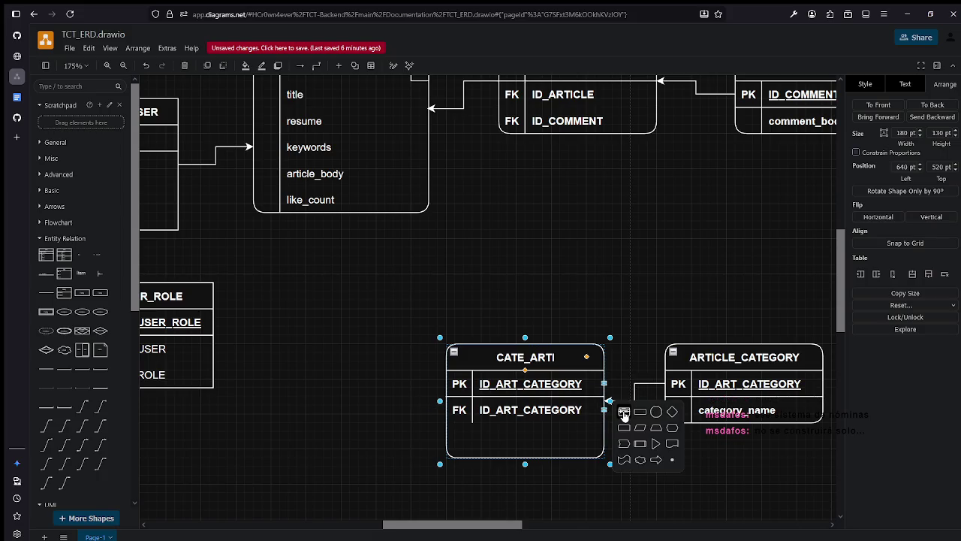
click(583, 419)
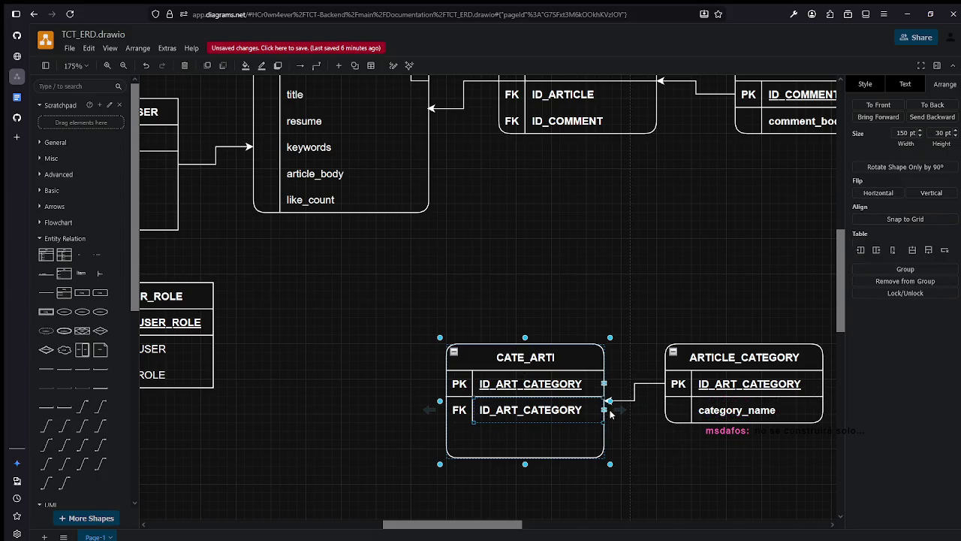
click(603, 409)
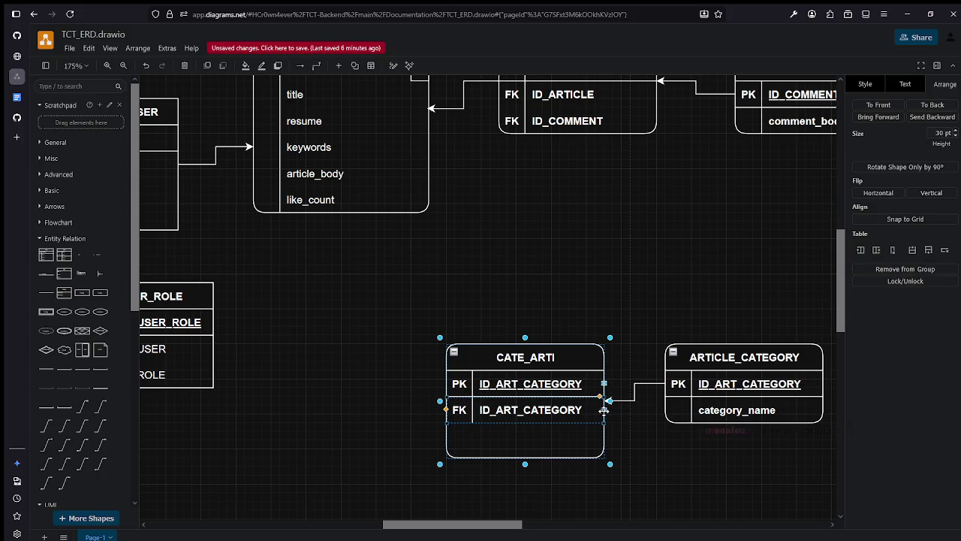
drag(560, 363, 464, 301)
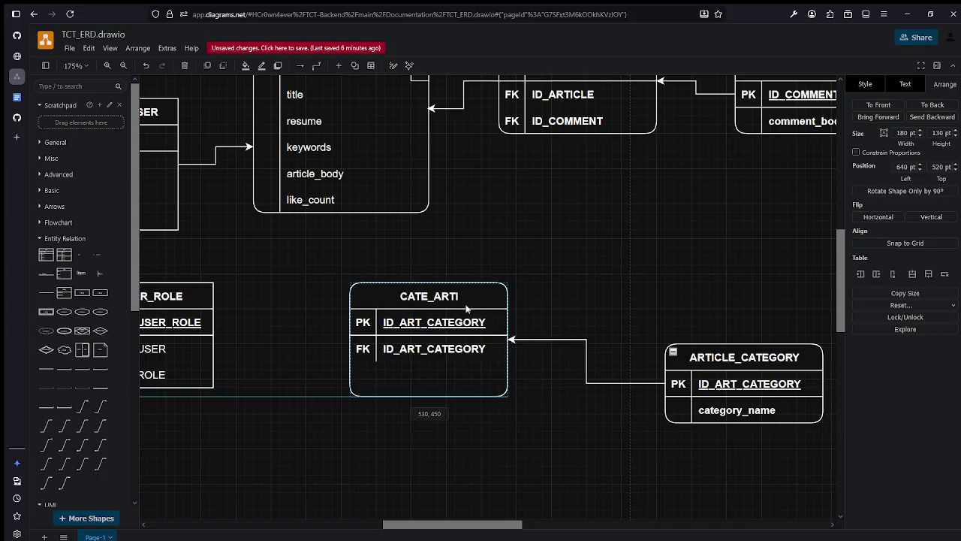
Delete the connector between ARTICLE_CATEGORY and CATE_ARTI.
click(539, 369)
click(547, 339)
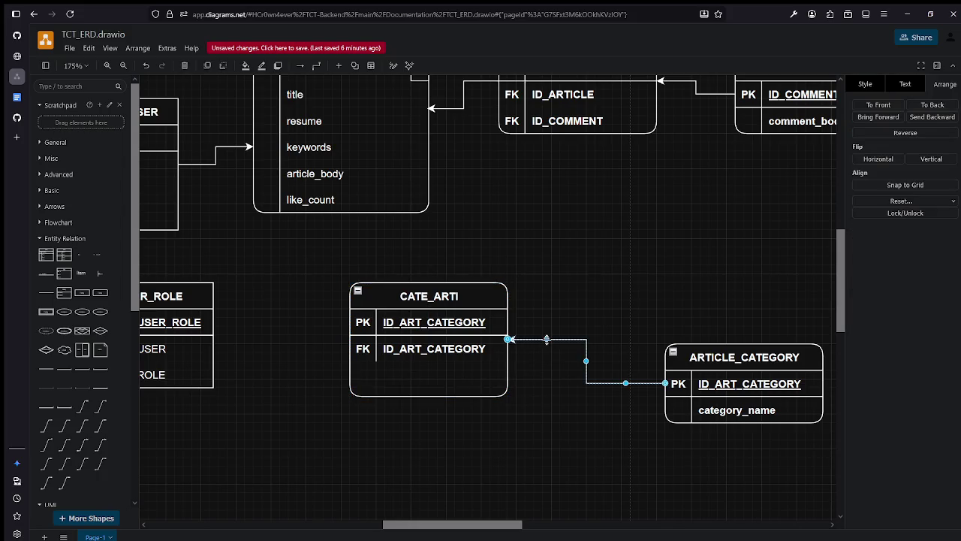
key(Delete)
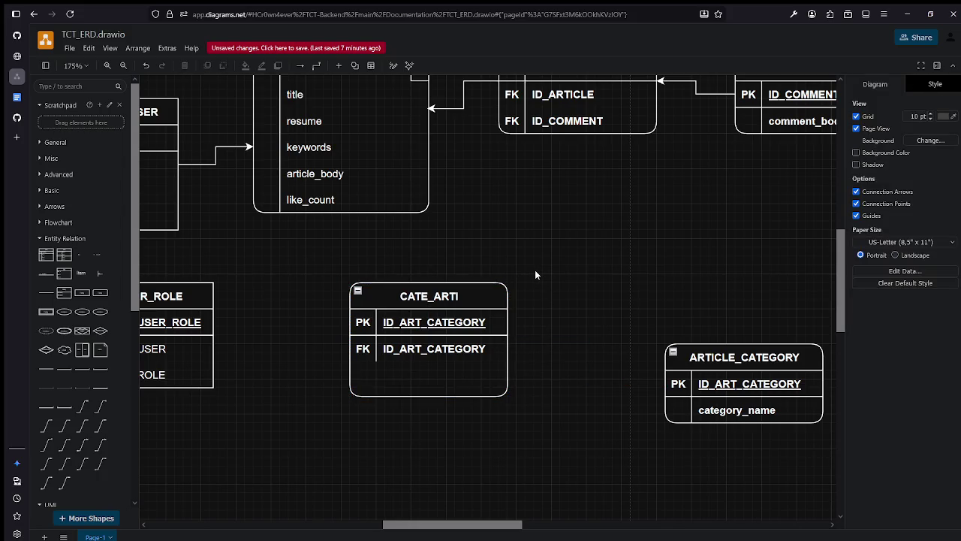
Reposition CATE_ARTI to about 510 × 440 pt, closer to the ARTICLE table.
drag(417, 295, 486, 340)
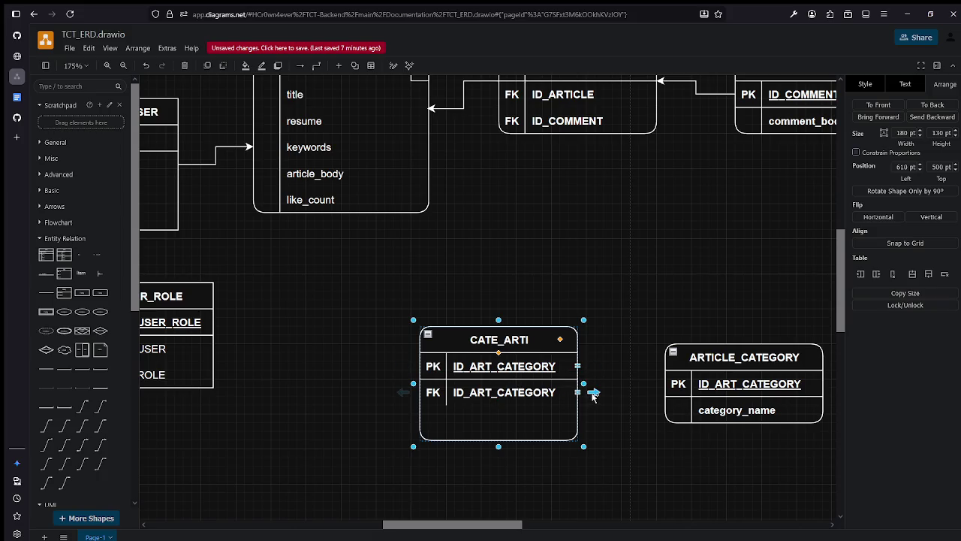
click(614, 399)
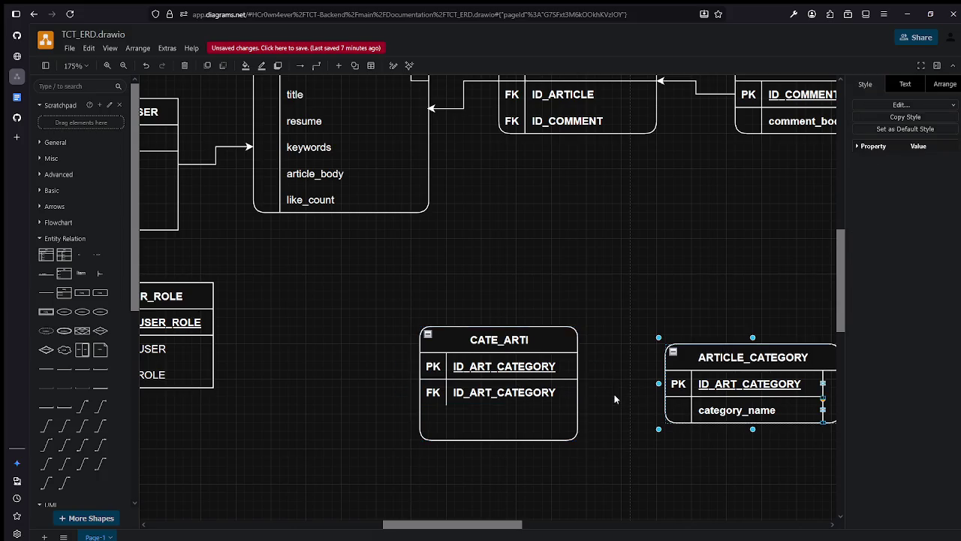
click(613, 335)
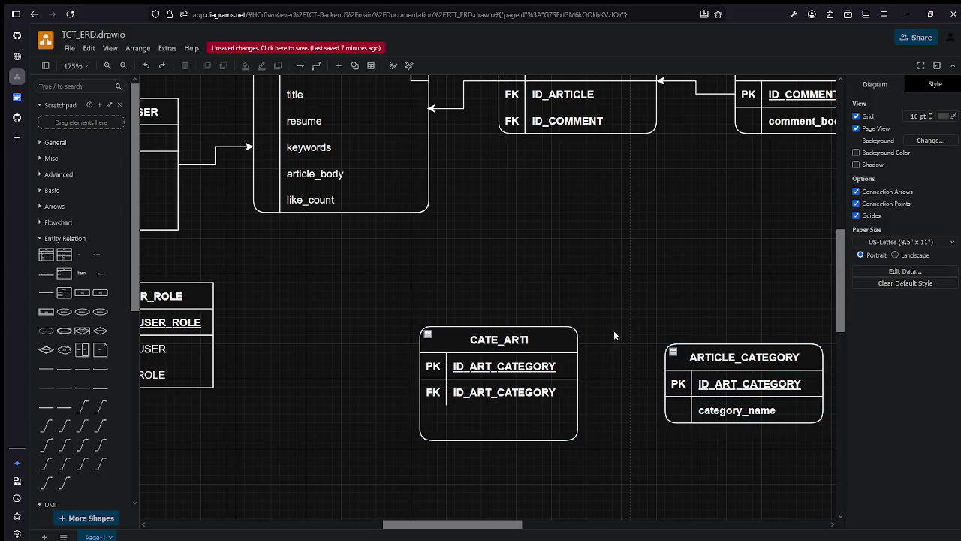
click(540, 334)
click(428, 335)
drag(532, 393, 447, 341)
key(Escape)
click(446, 342)
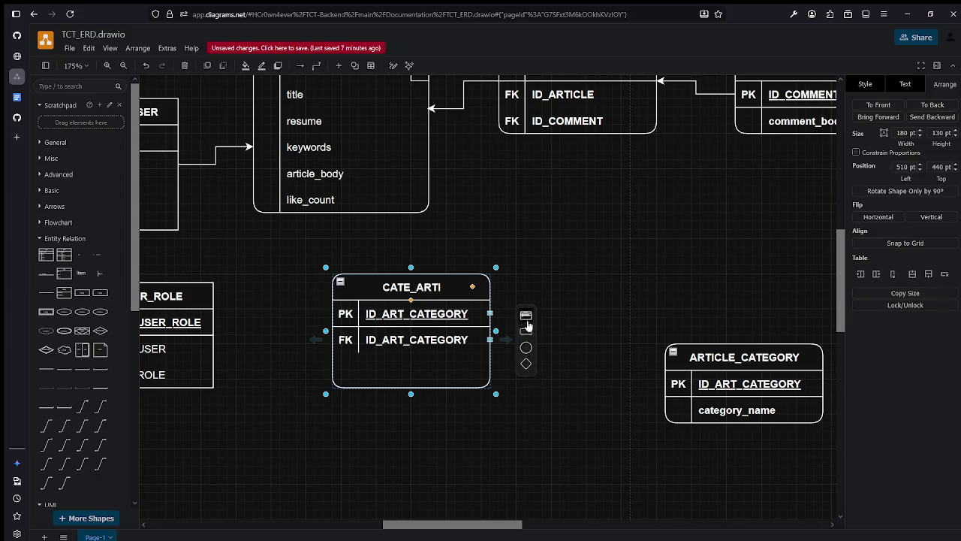
Add a third FK row named ID_ARTICLE below the existing FK row in CATE_ARTI.
click(489, 339)
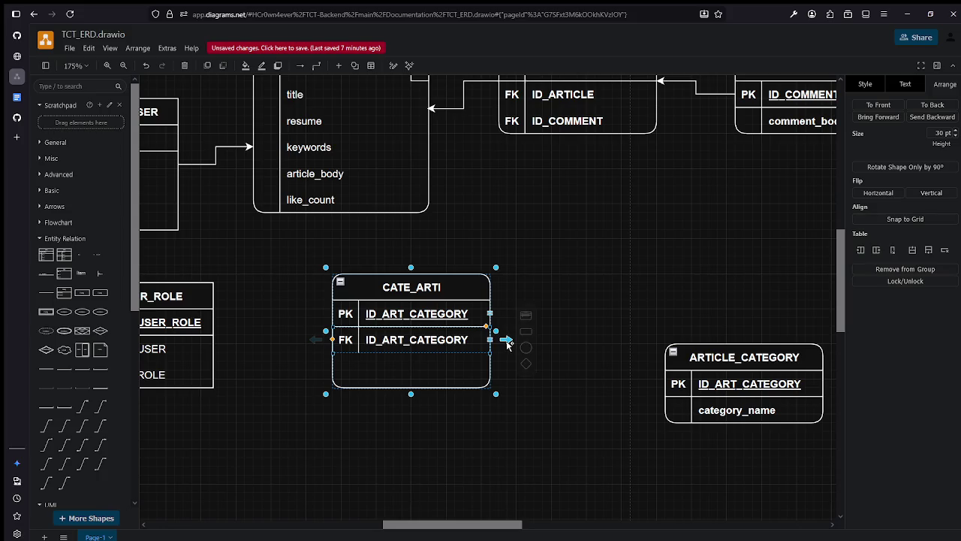
click(509, 336)
double_click(430, 370)
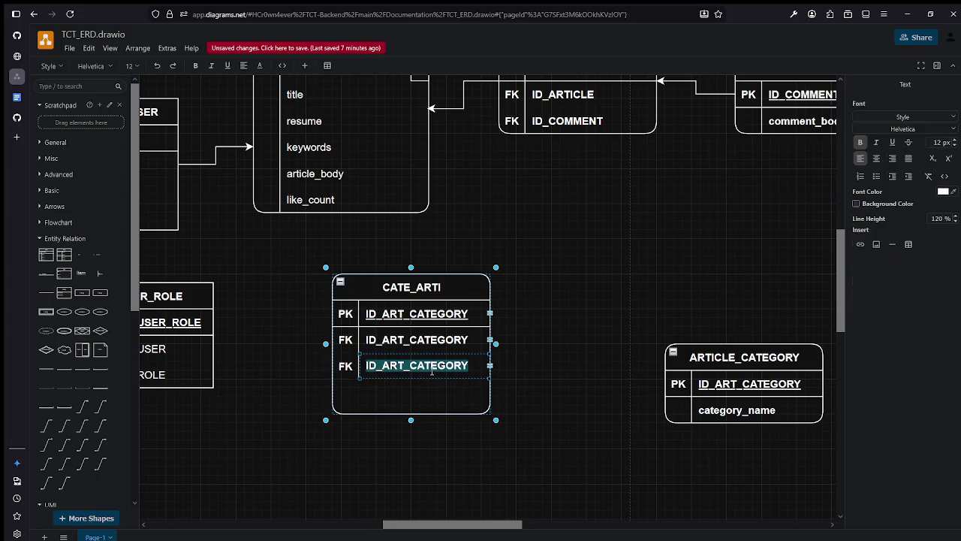
text(ID_)
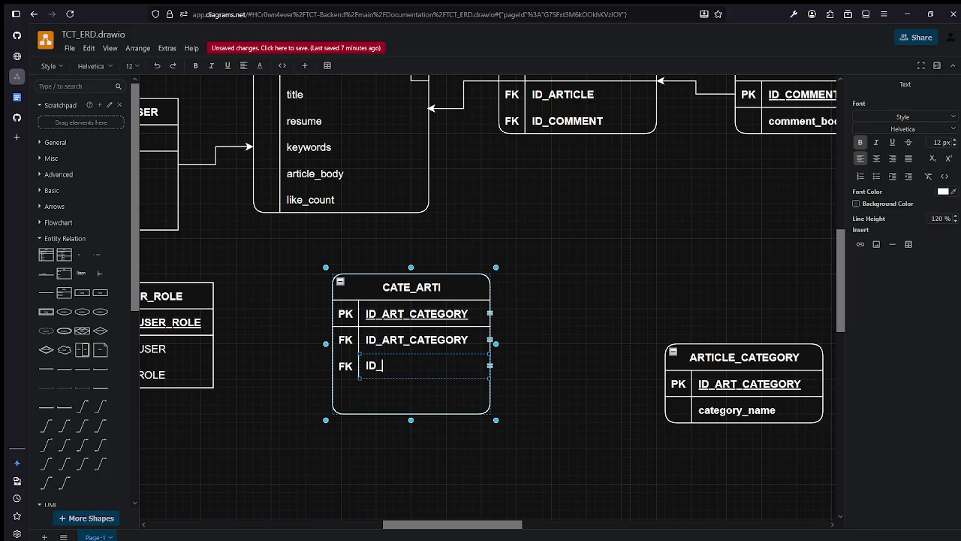
text(ARTICL)
click(406, 305)
Shrink the CATE_ARTI table to 120 pt tall to fit its three rows.
click(514, 286)
scroll(396, 315, up, 2)
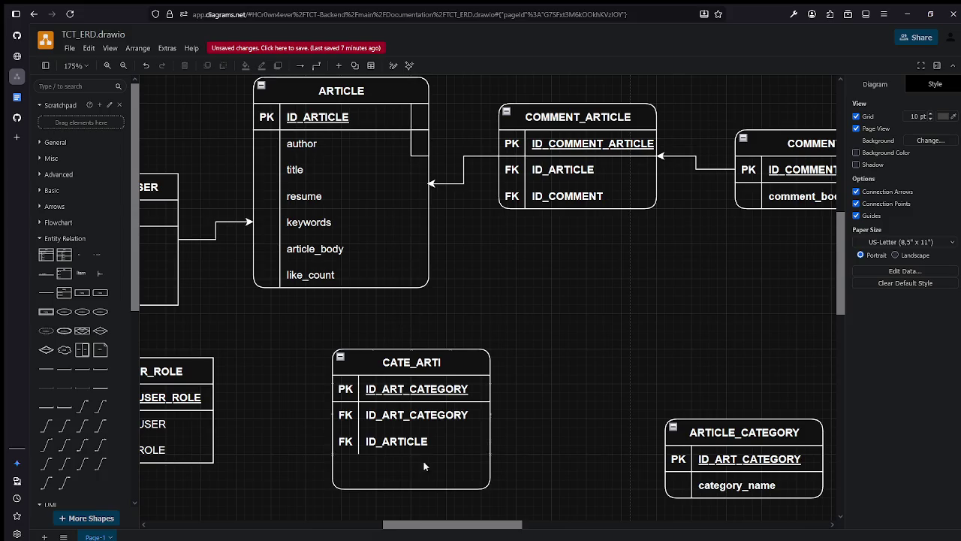
click(424, 482)
drag(410, 495, 404, 466)
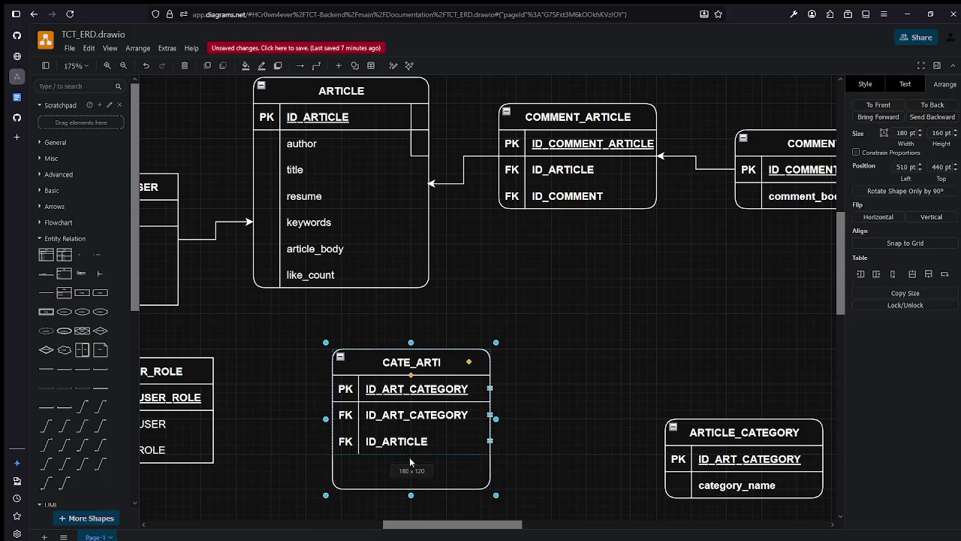
click(491, 512)
scroll(435, 311, down, 2)
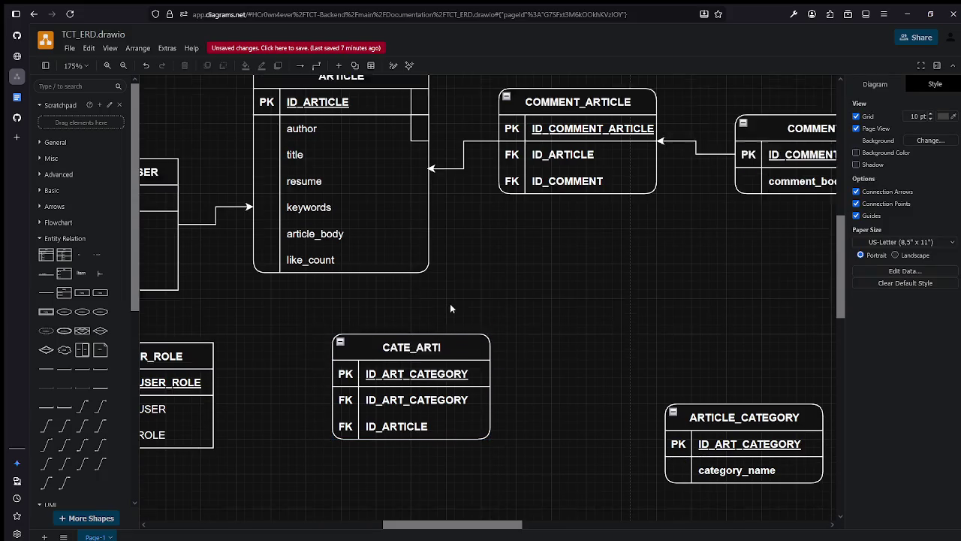
ctrl+scroll(450, 304, down, 4)
click(477, 332)
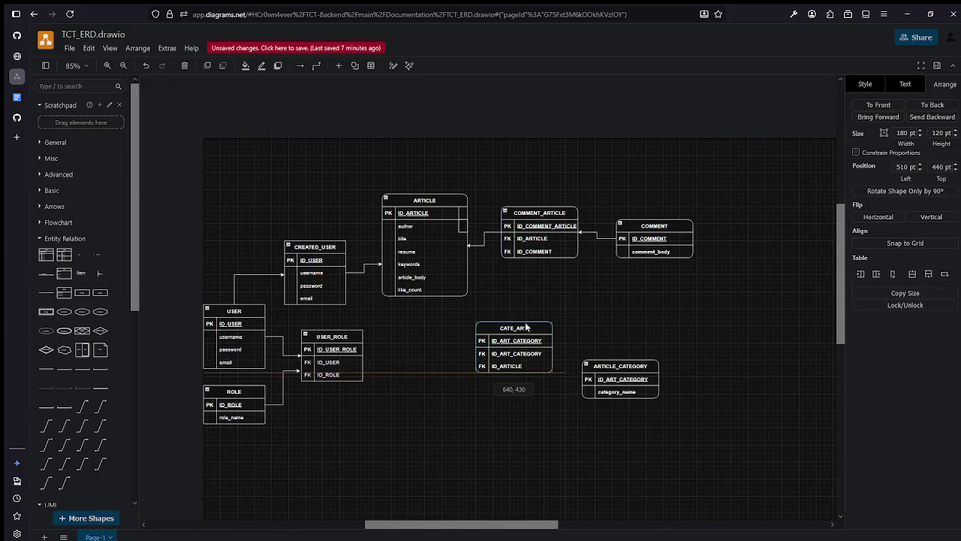
ctrl+scroll(488, 325, up, 2)
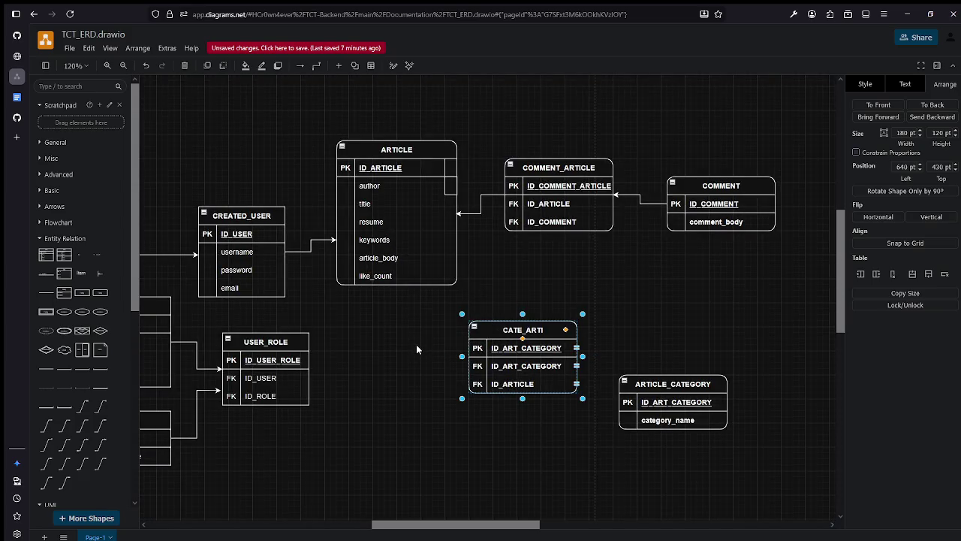
scroll(443, 358, up, 1)
scroll(453, 362, up, 1)
ctrl+scroll(456, 360, up, 1)
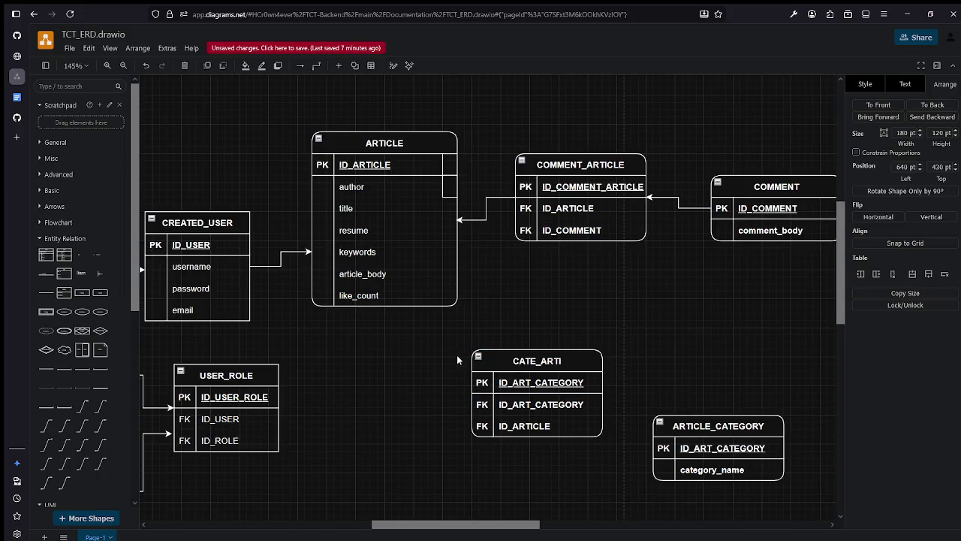
click(445, 185)
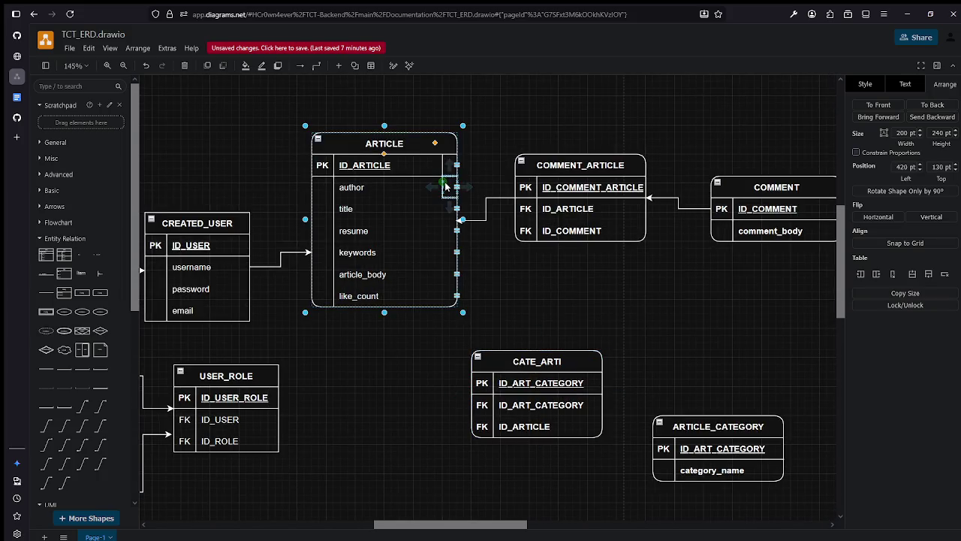
key(Delete)
key(ctrl+z)
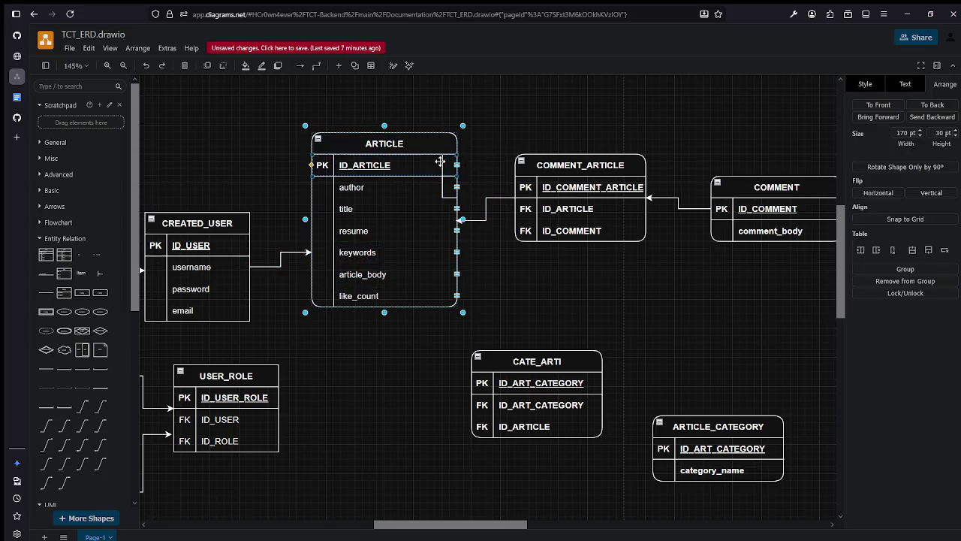
click(446, 197)
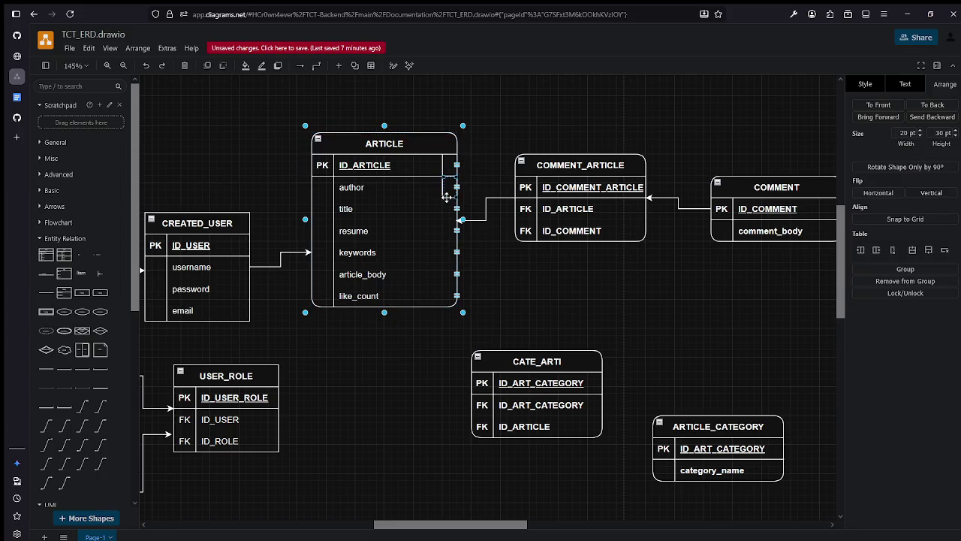
drag(446, 197, 425, 208)
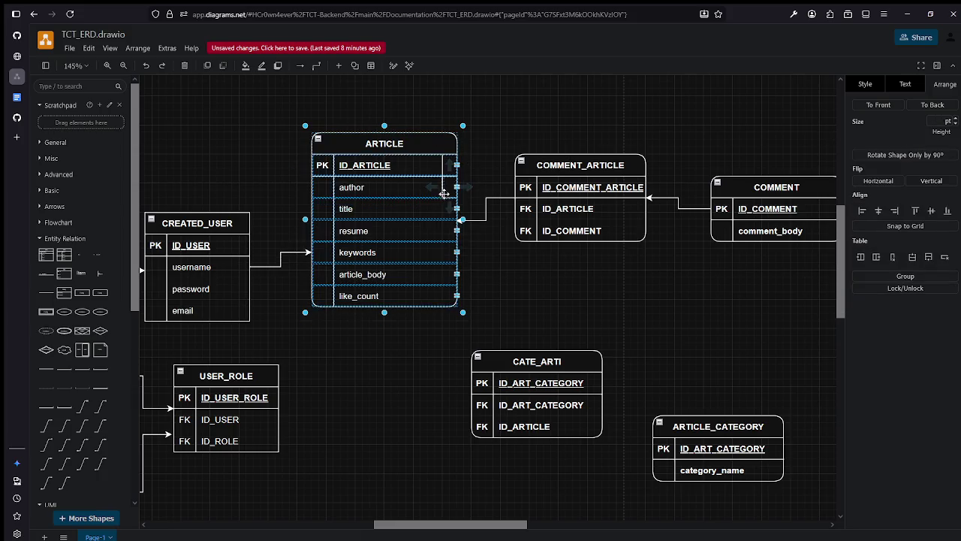
key(ctrl+z)
ctrl+scroll(451, 181, up, 5)
ctrl+scroll(443, 184, up, 2)
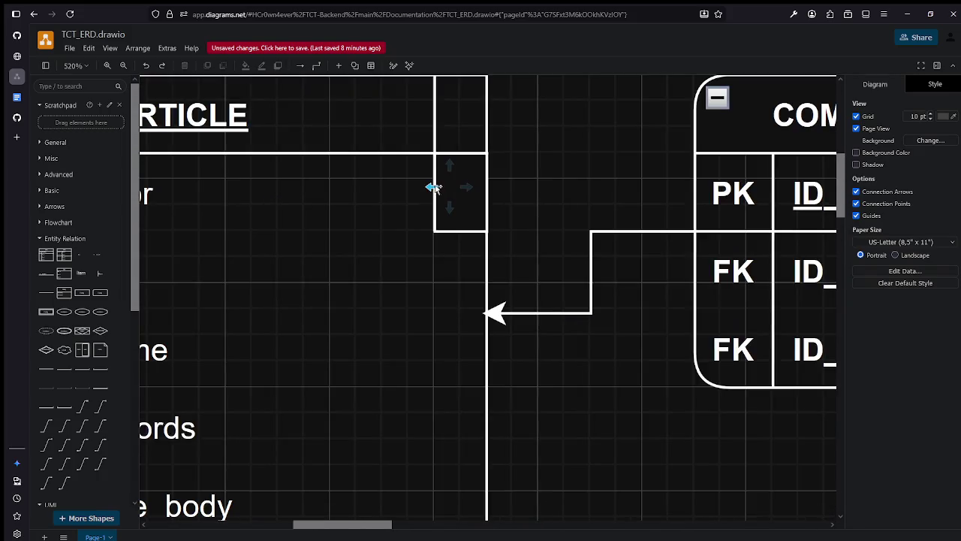
Draw a short connector from the small cell on ARTICLE's right edge looping back onto its side.
click(432, 208)
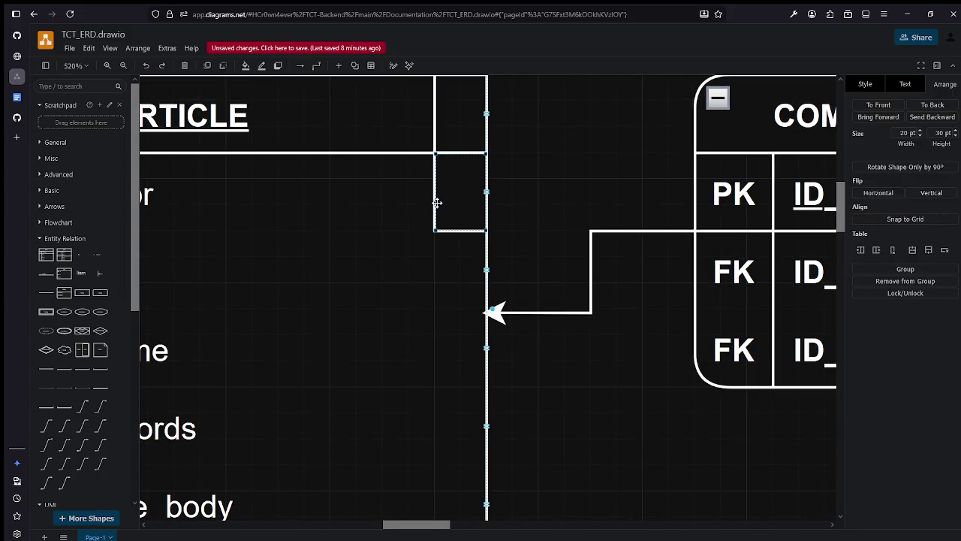
double_click(437, 193)
click(437, 193)
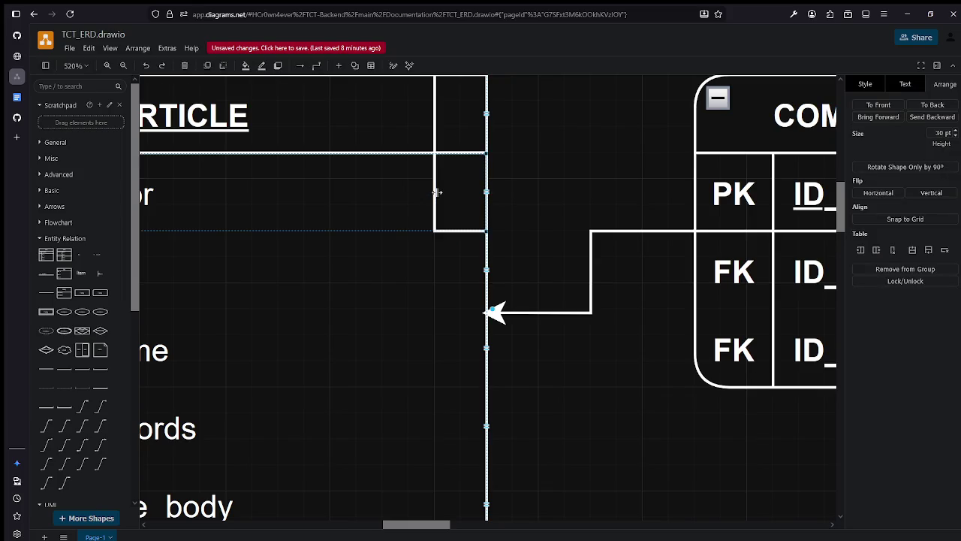
click(436, 191)
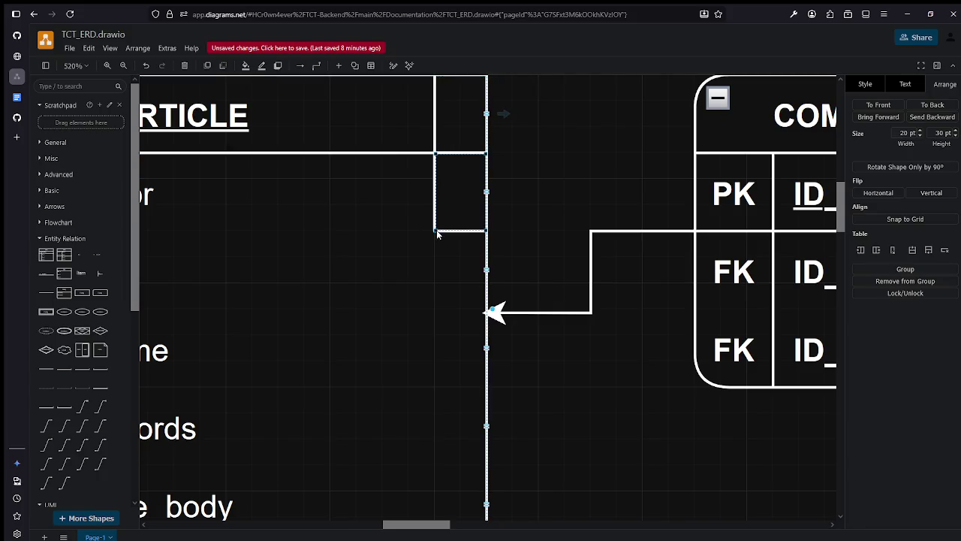
drag(423, 193, 480, 197)
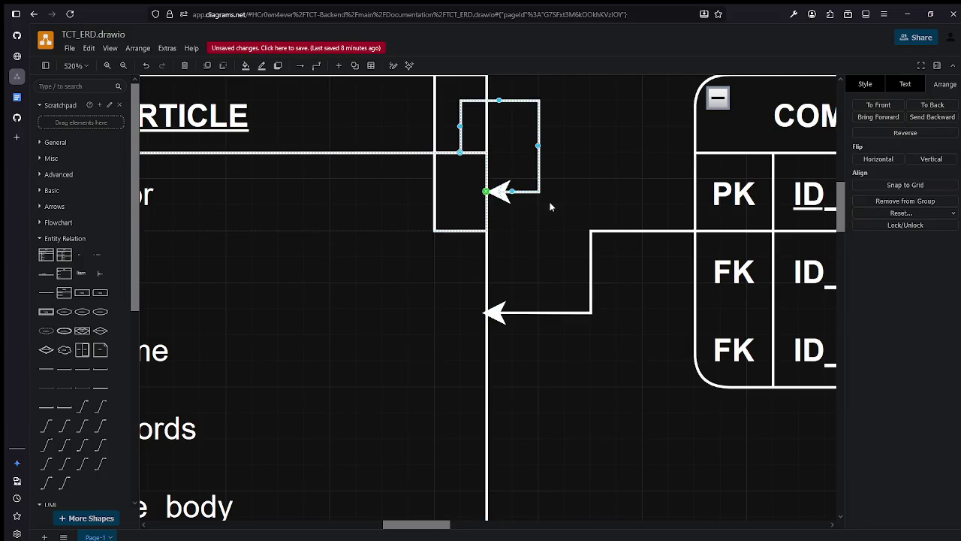
scroll(500, 163, left, 3)
scroll(501, 163, down, 2)
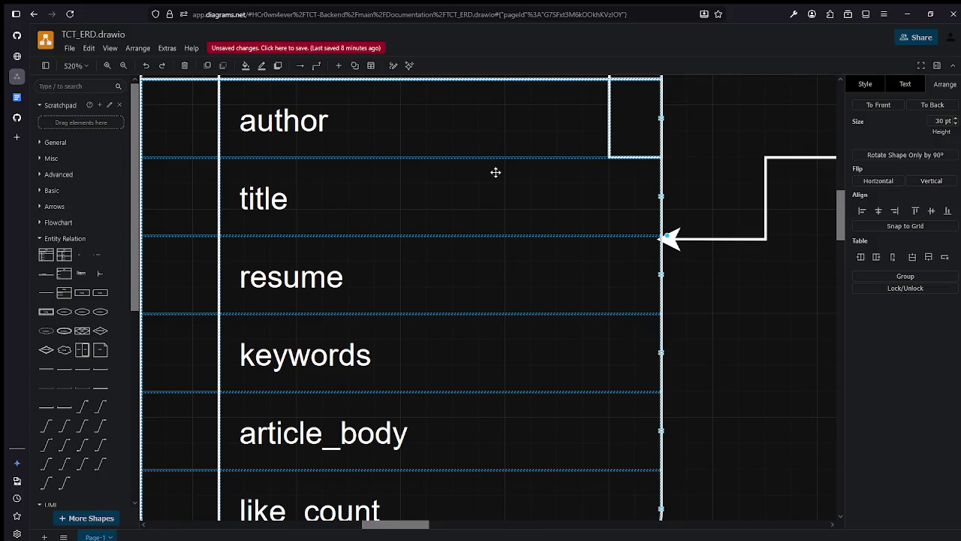
scroll(495, 172, down, 4)
scroll(496, 173, down, 3)
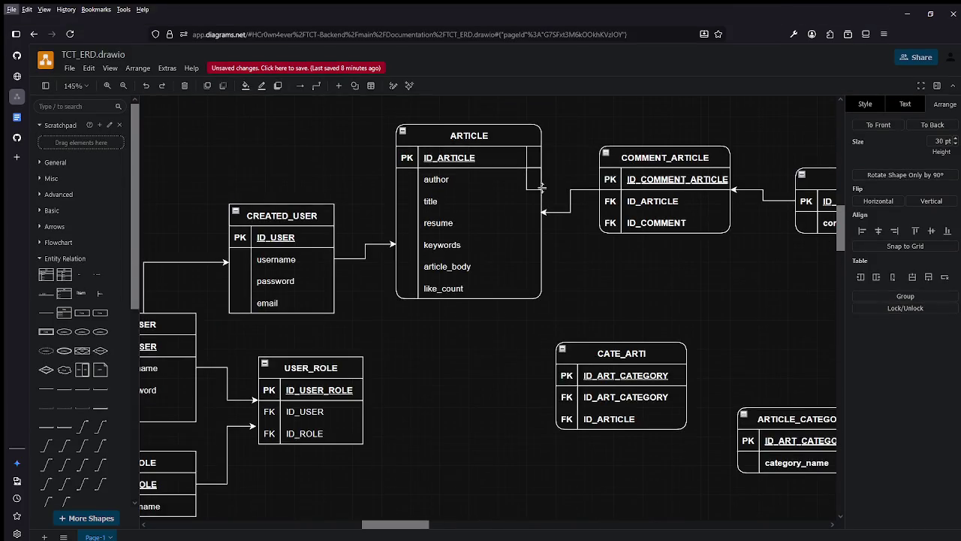
click(542, 187)
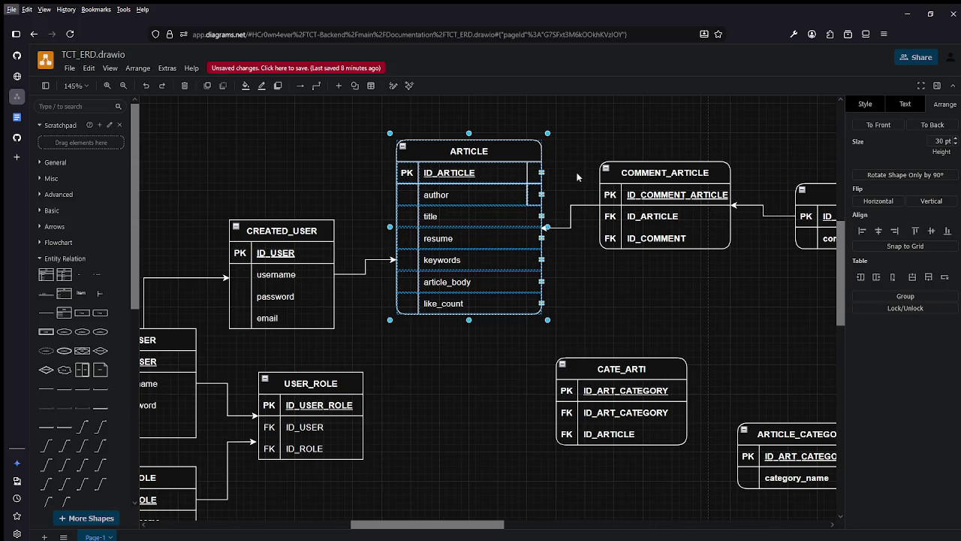
click(578, 164)
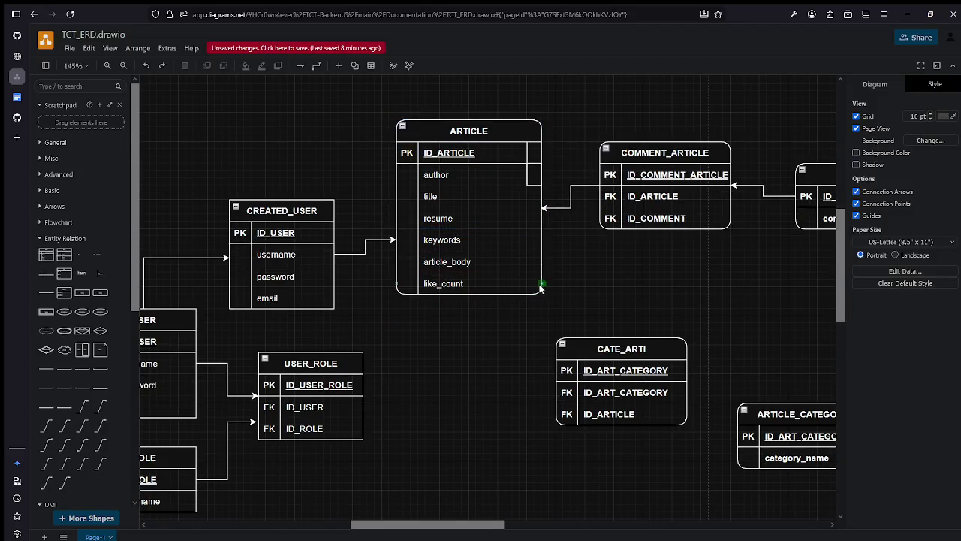
click(528, 153)
scroll(529, 146, up, 3)
scroll(526, 158, up, 3)
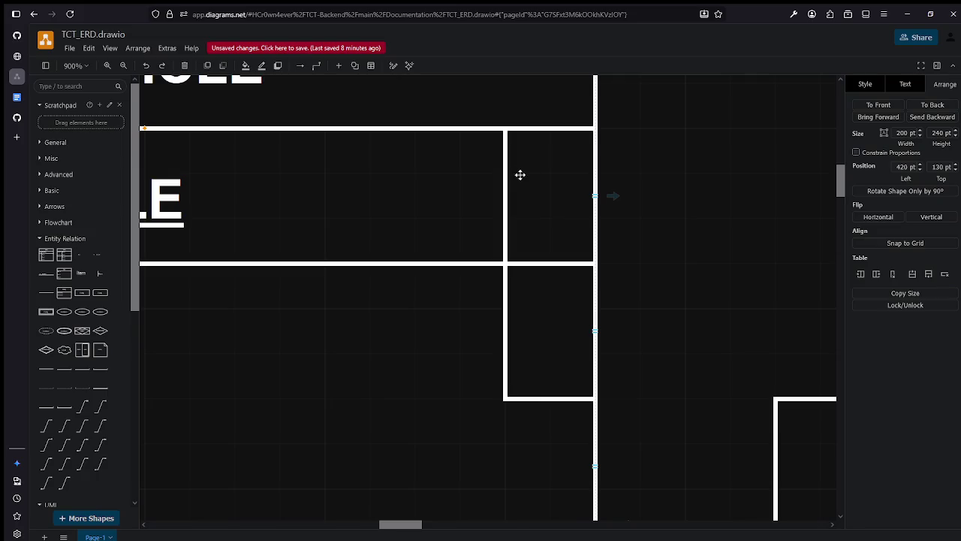
click(505, 171)
click(505, 156)
scroll(506, 156, down, 7)
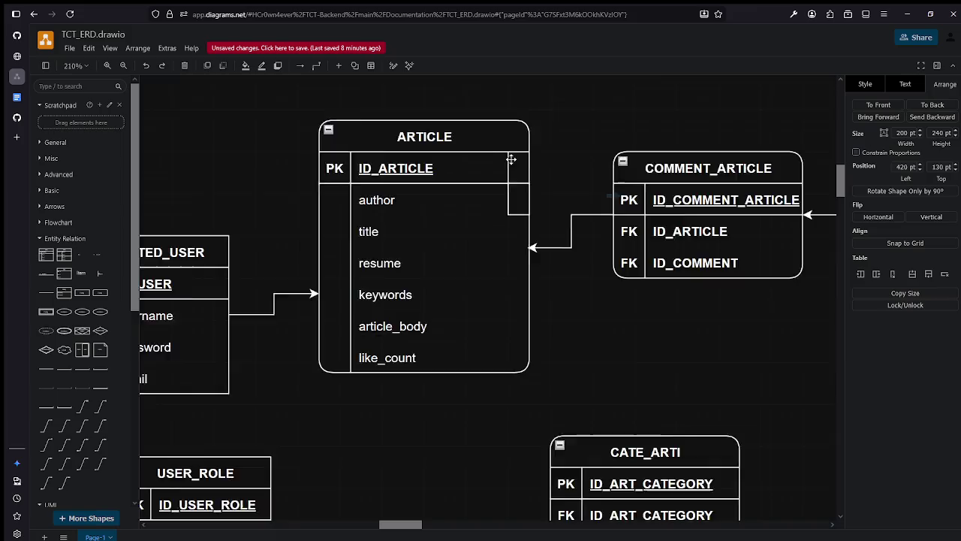
scroll(525, 226, down, 6)
click(592, 370)
scroll(580, 344, up, 2)
scroll(568, 380, up, 2)
scroll(568, 379, down, 5)
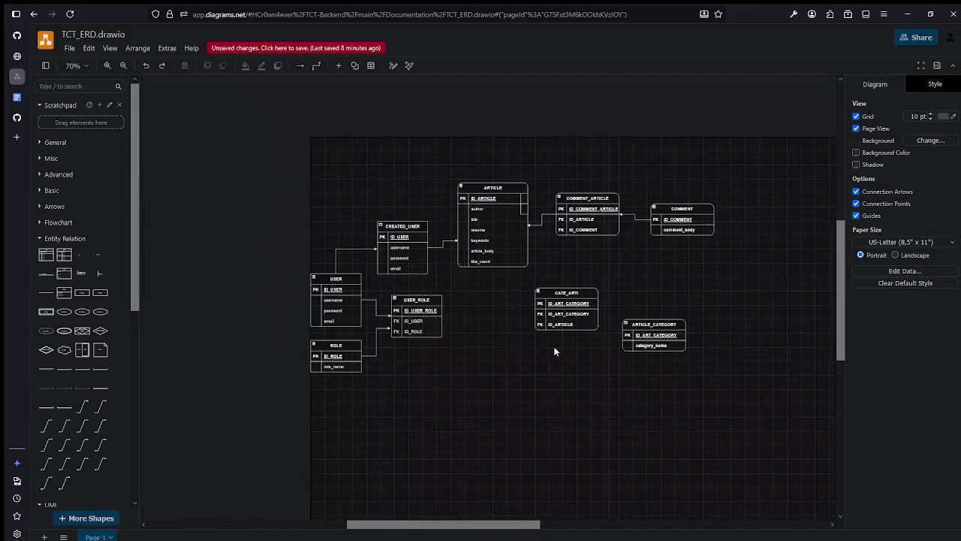
click(540, 219)
click(543, 234)
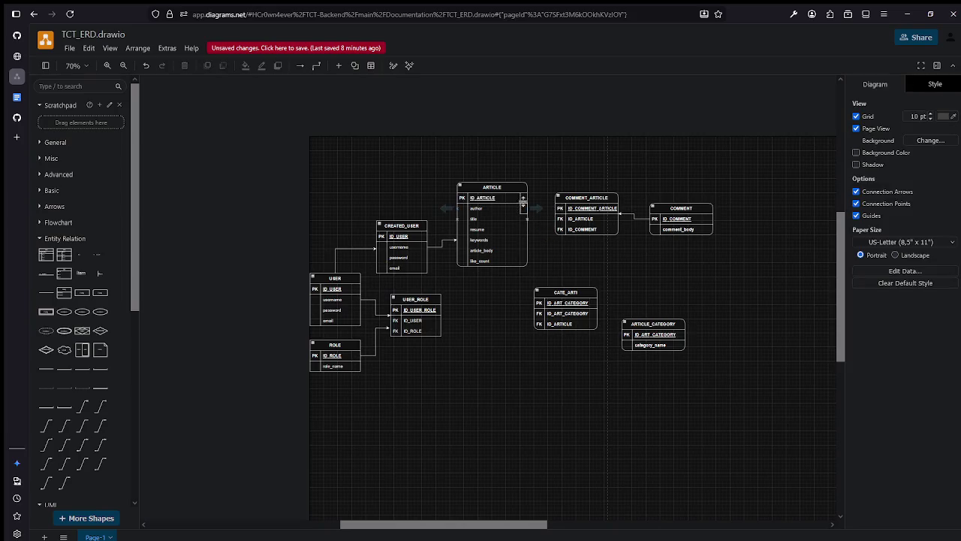
scroll(517, 204, up, 10)
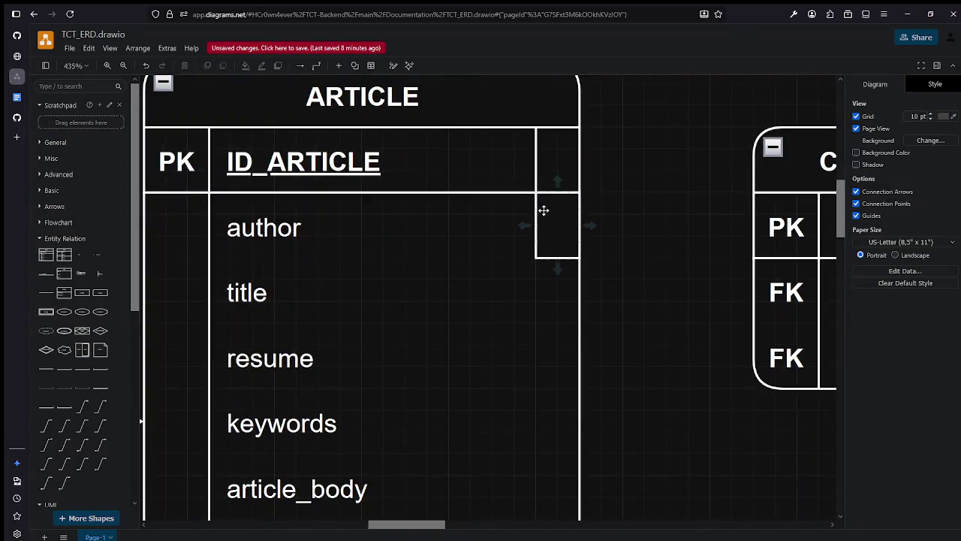
click(549, 211)
click(549, 204)
double_click(548, 202)
key(Escape)
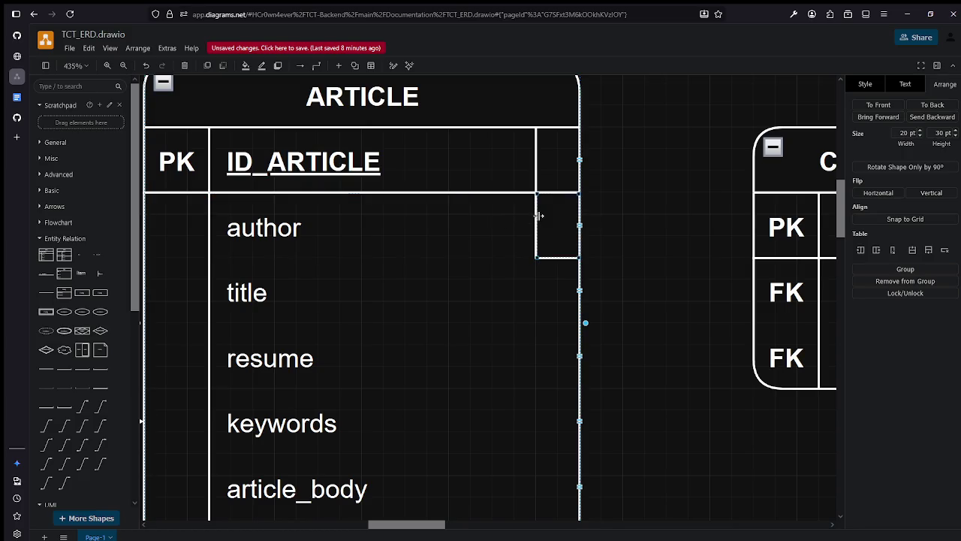
click(575, 223)
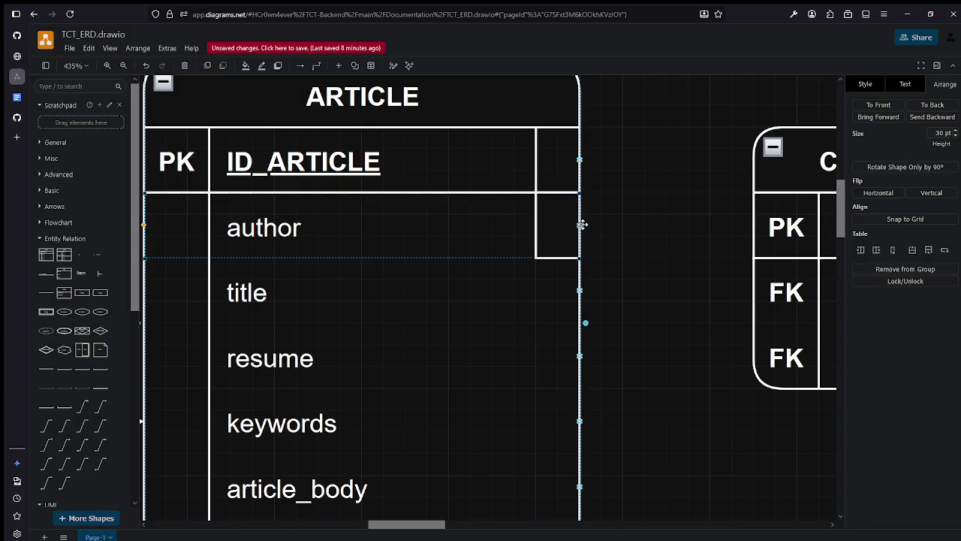
click(534, 227)
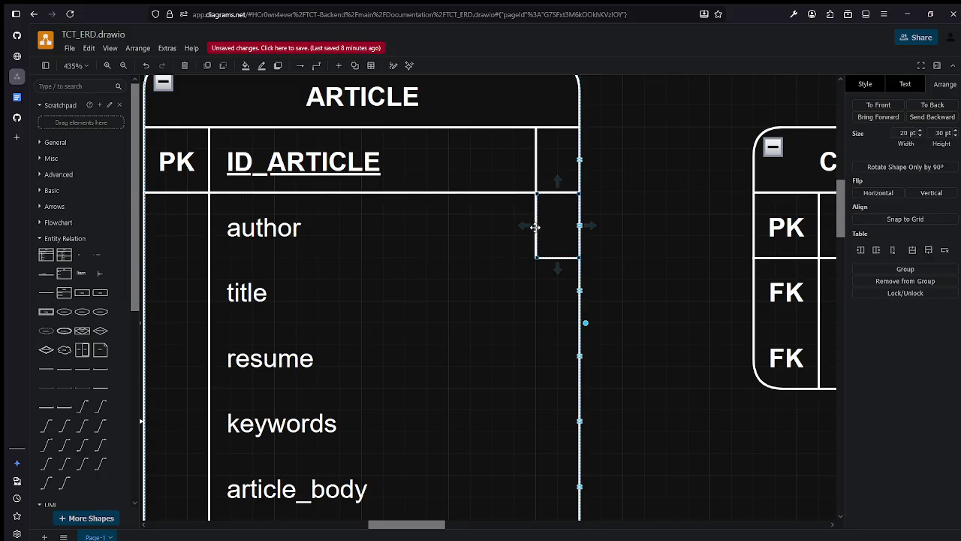
click(534, 228)
key(Delete)
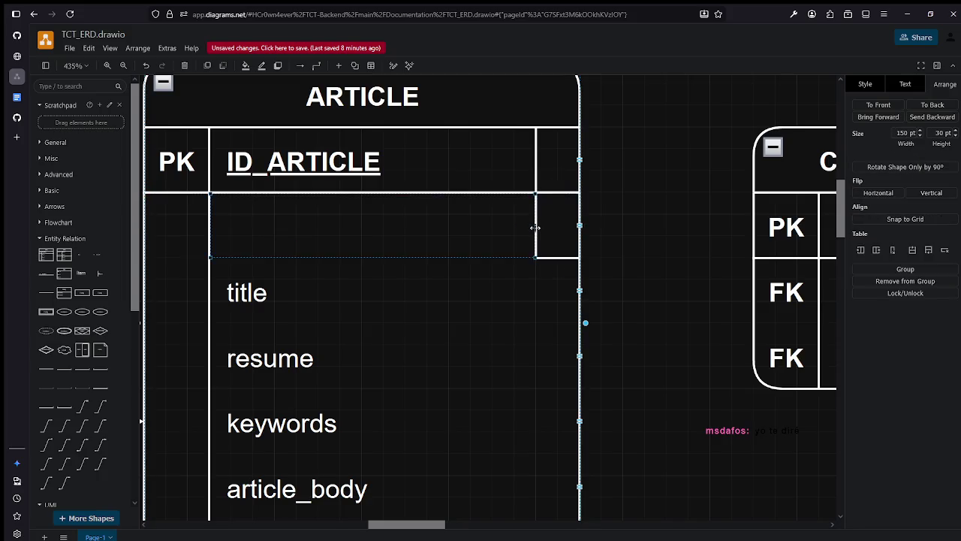
key(ctrl+z)
click(631, 216)
key(ctrl+h)
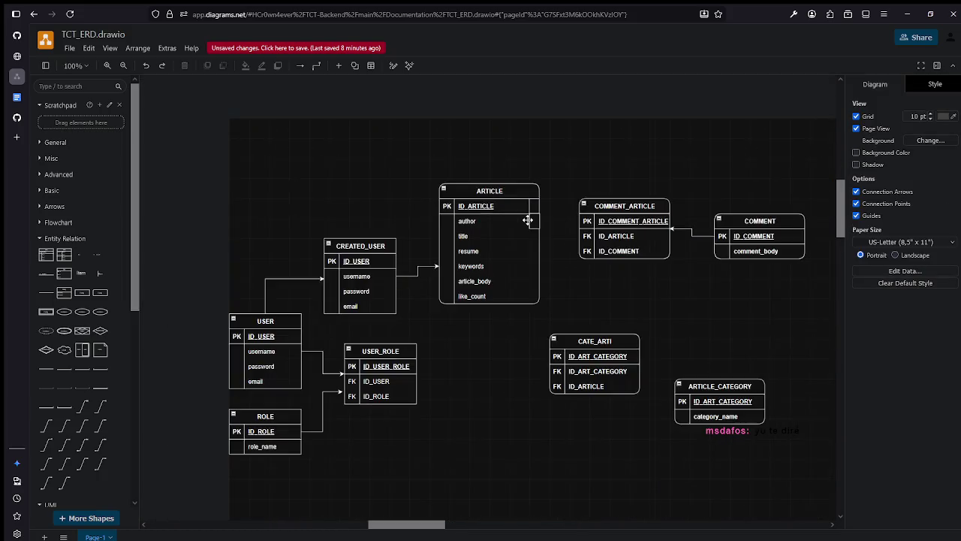
Copy the ARTICLE table to the top-left, leaving the original's ID_ARTICLE label and position unchanged.
scroll(529, 219, up, 1)
click(507, 177)
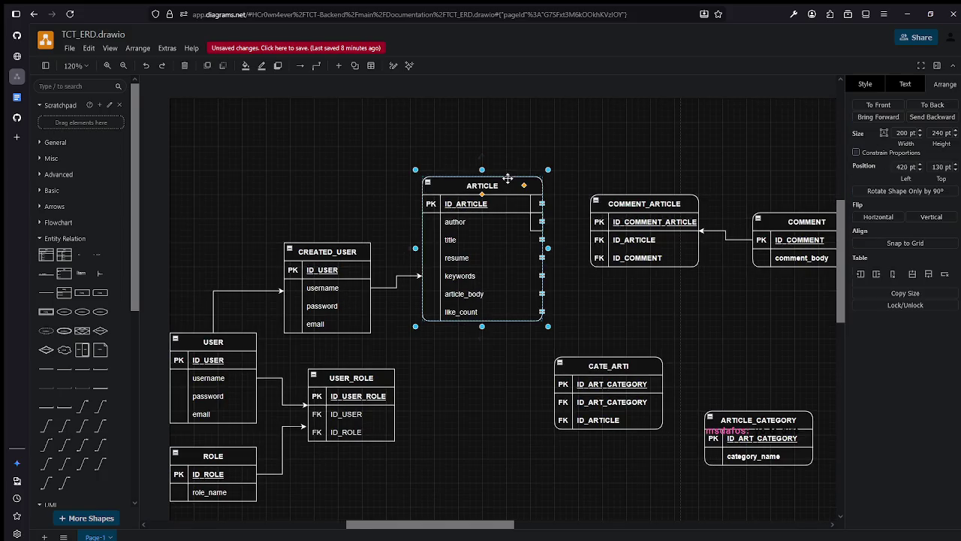
drag(507, 177, 265, 103)
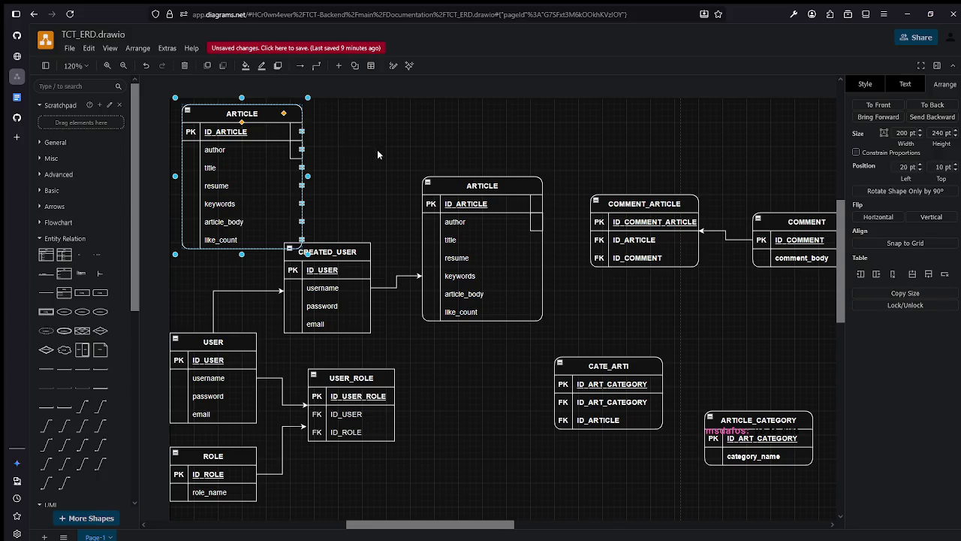
click(286, 131)
click(531, 203)
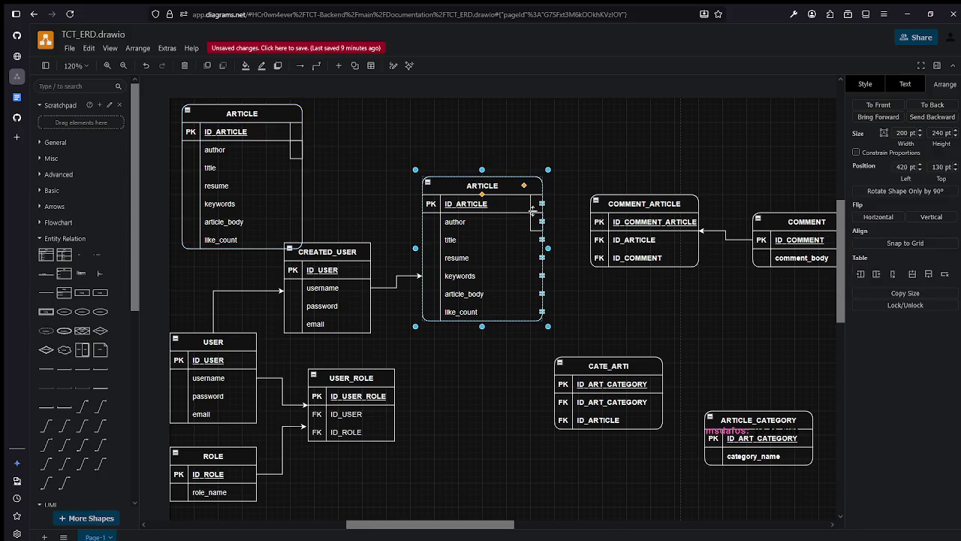
click(530, 204)
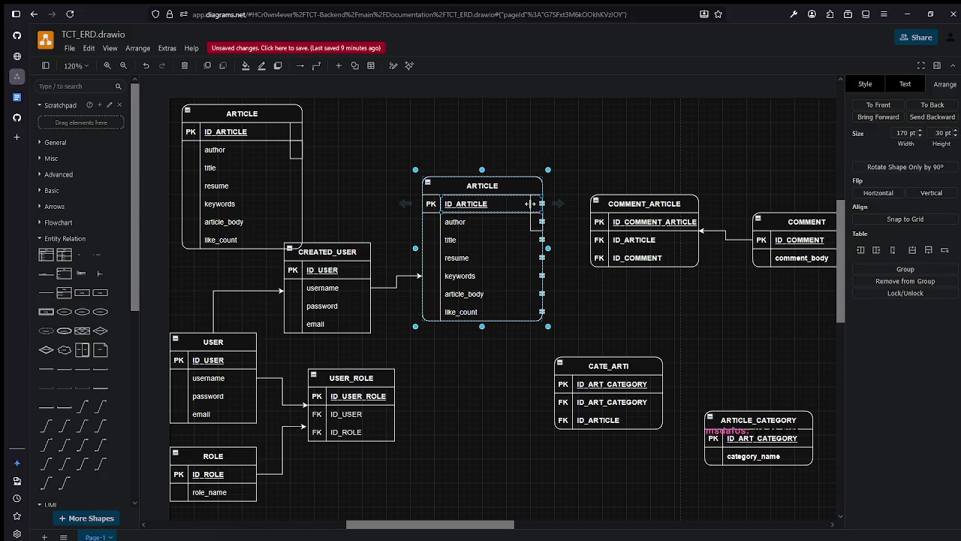
double_click(531, 203)
key(BackSpace)
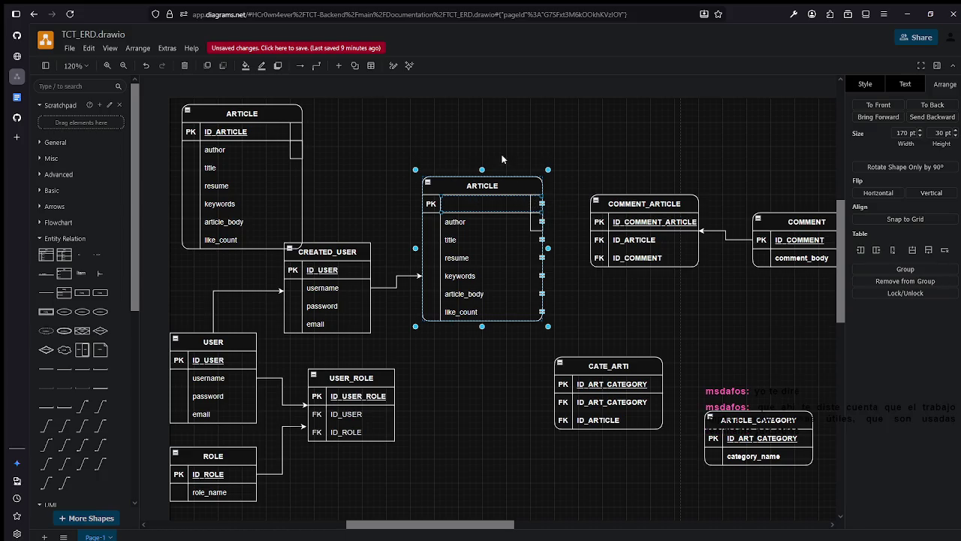
key(Escape)
drag(518, 185, 542, 118)
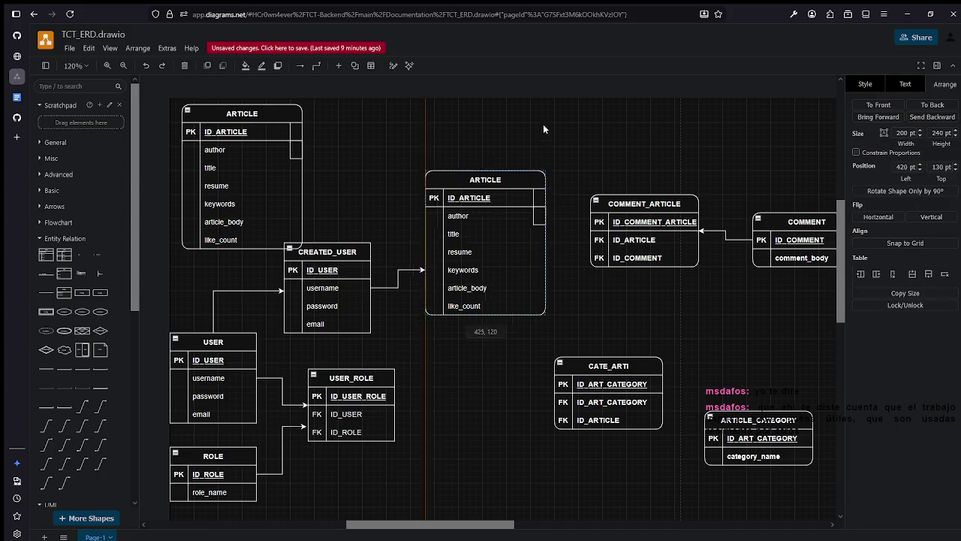
key(ctrl+z)
click(576, 242)
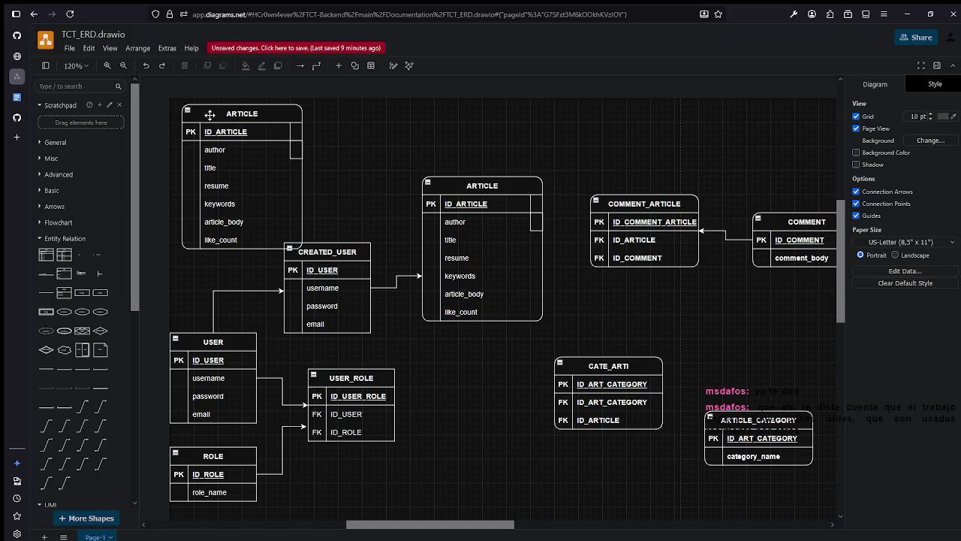
Delete the duplicate ARTICLE table and save TCT_ERD.drawio with the default commit message.
drag(243, 103, 394, 116)
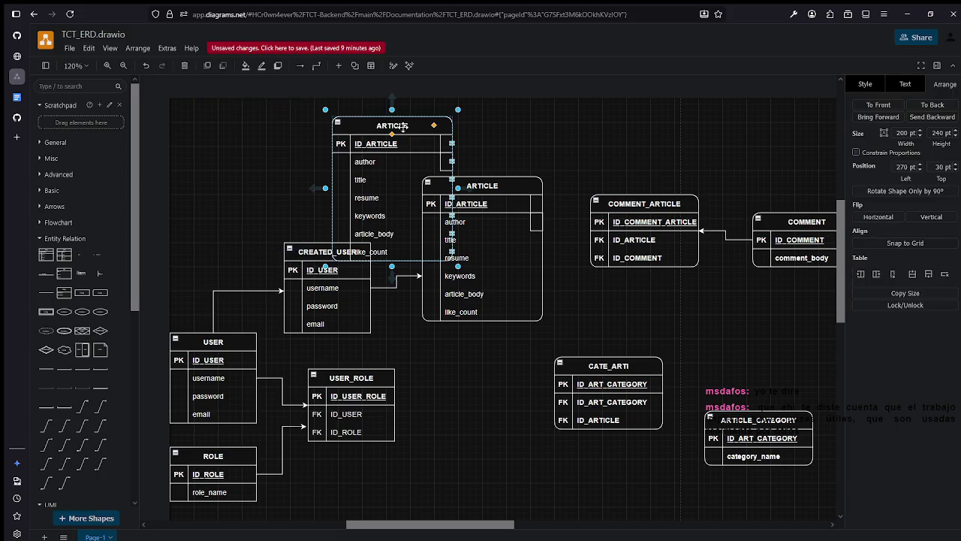
key(Delete)
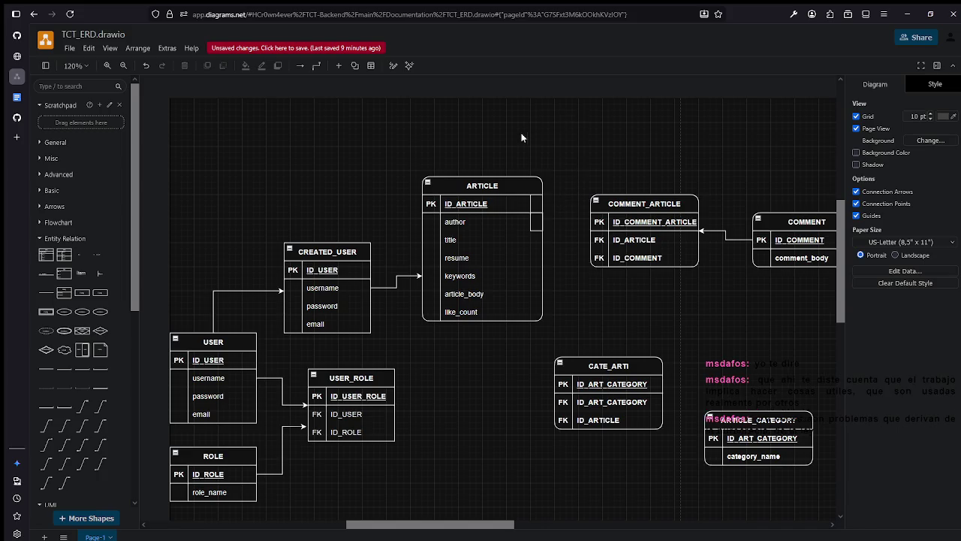
click(67, 49)
click(127, 120)
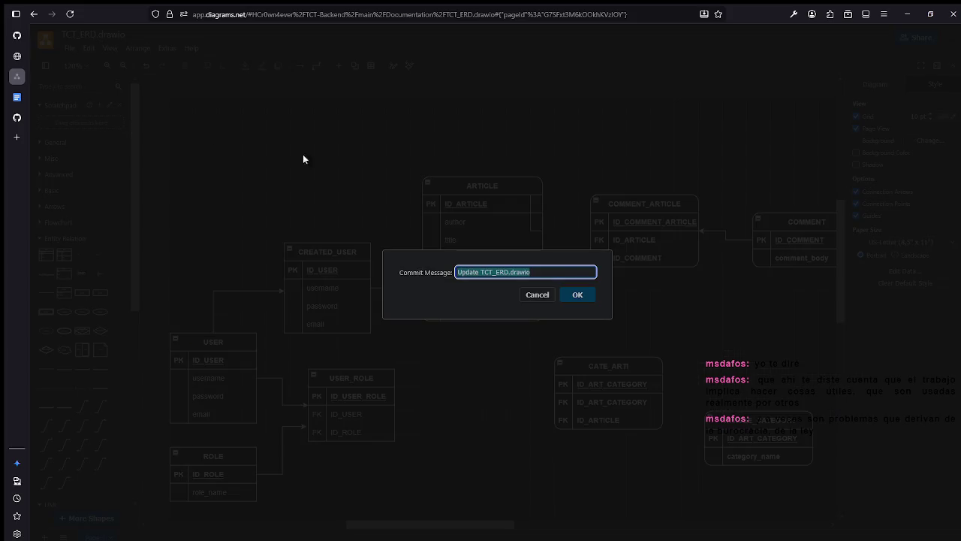
click(587, 294)
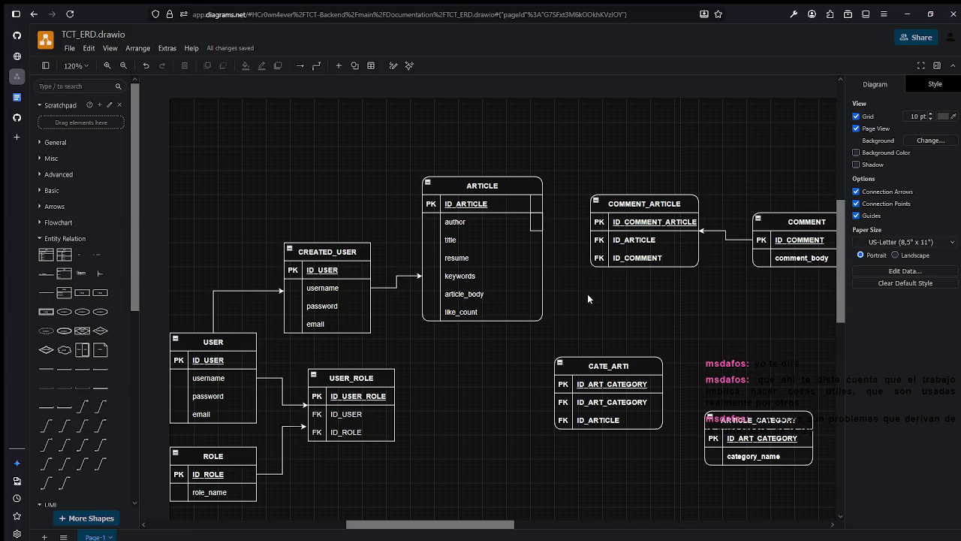
Move CATE_ARTI further left and ARTICLE_CATEGORY left and down.
scroll(587, 293, down, 2)
scroll(594, 303, down, 1)
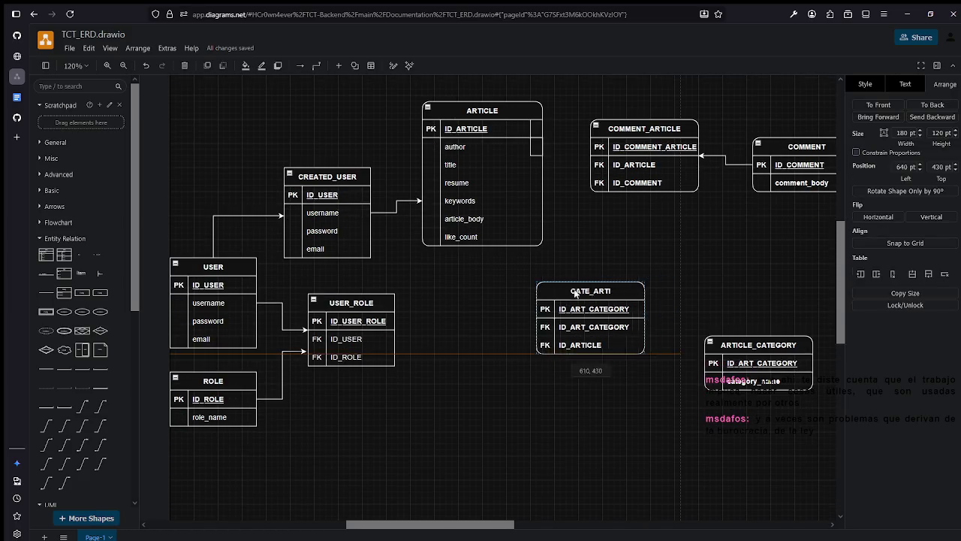
drag(594, 303, 505, 298)
drag(767, 349, 670, 361)
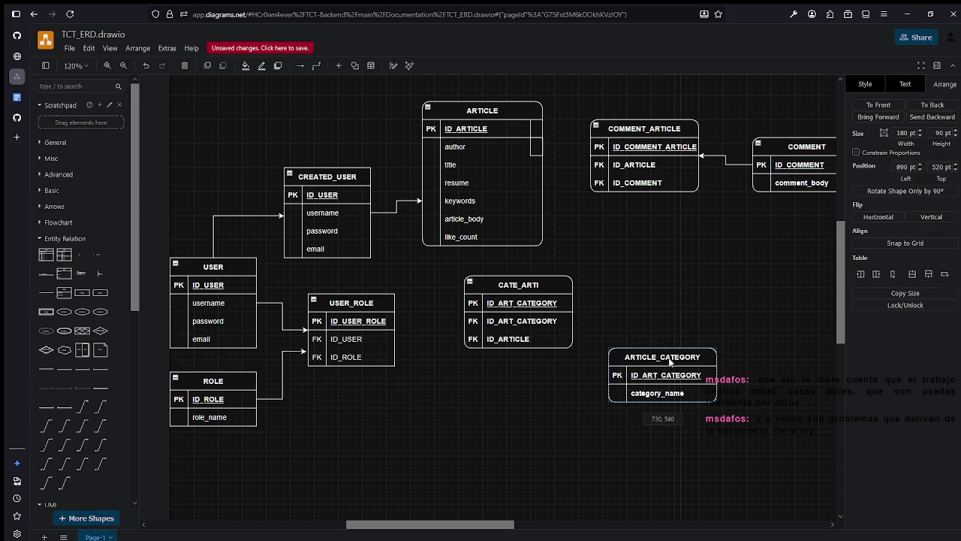
Link ARTICLE_CATEGORY's ID_ART_CATEGORY row to CATE_ARTI and adjust the connector's endpoints.
click(618, 374)
drag(590, 375, 524, 350)
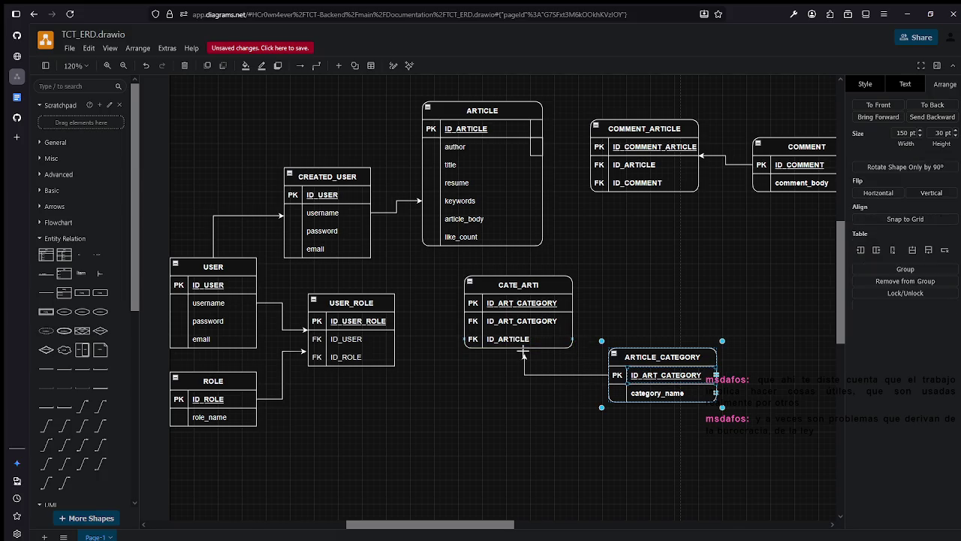
click(590, 267)
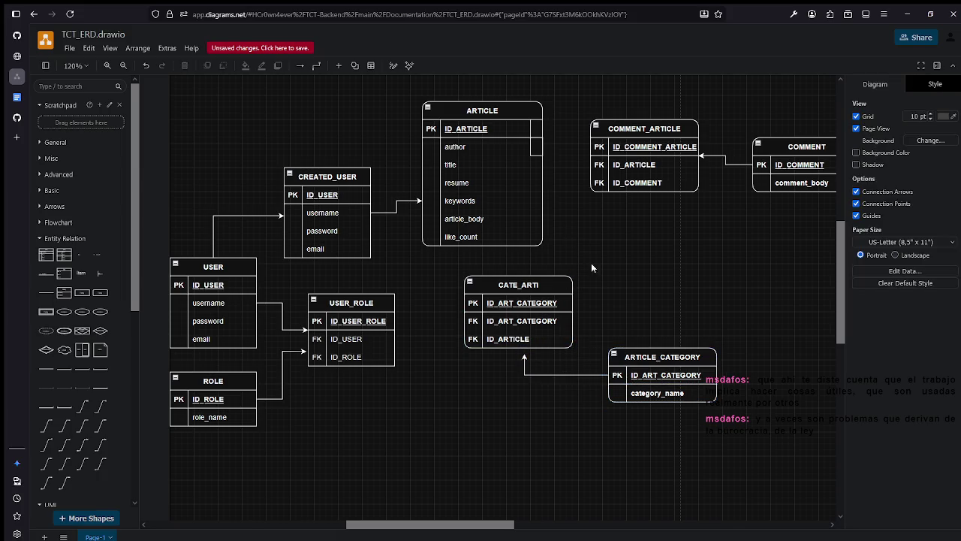
click(525, 360)
drag(524, 354, 574, 339)
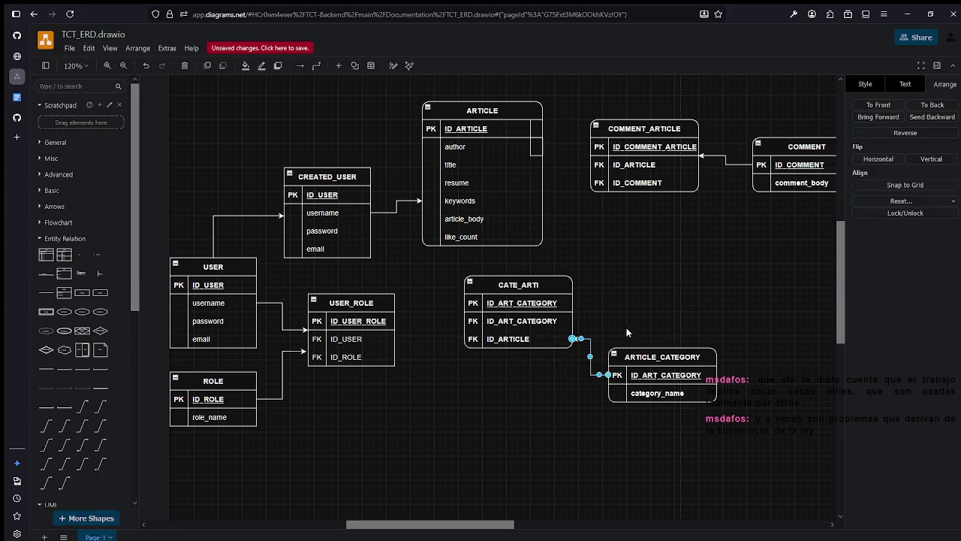
mouse_move(654, 366)
mouse_down()
mouse_move(708, 321)
mouse_move(714, 330)
mouse_up()
click(576, 342)
drag(573, 340, 573, 315)
click(611, 378)
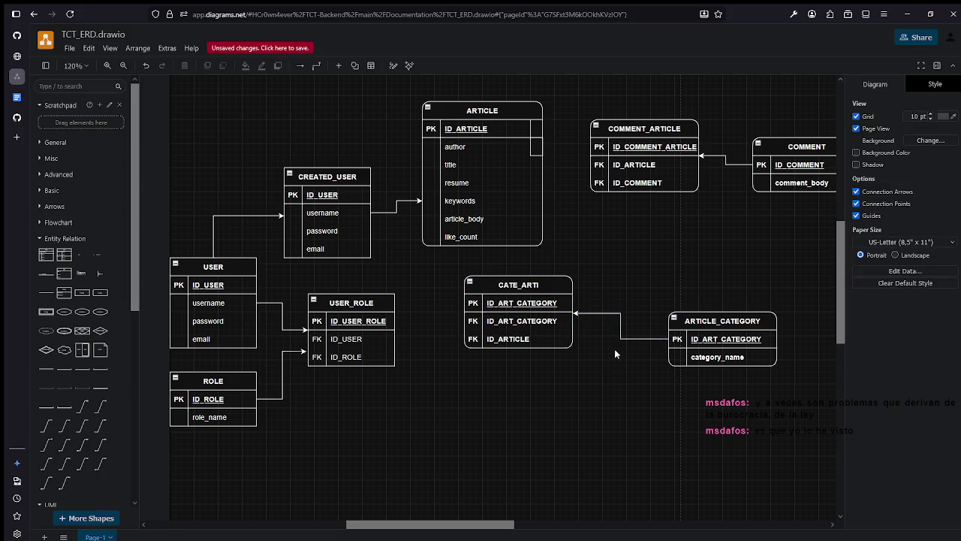
Select both CATE_ARTI and ARTICLE_CATEGORY and move them together down and right.
drag(717, 320, 707, 306)
drag(442, 263, 781, 364)
drag(720, 330, 793, 384)
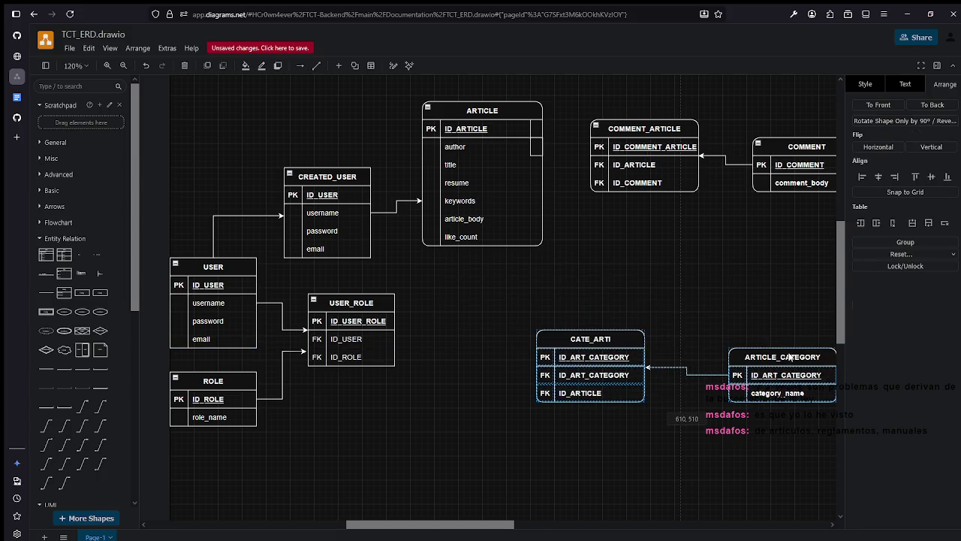
click(643, 282)
scroll(595, 289, down, 3)
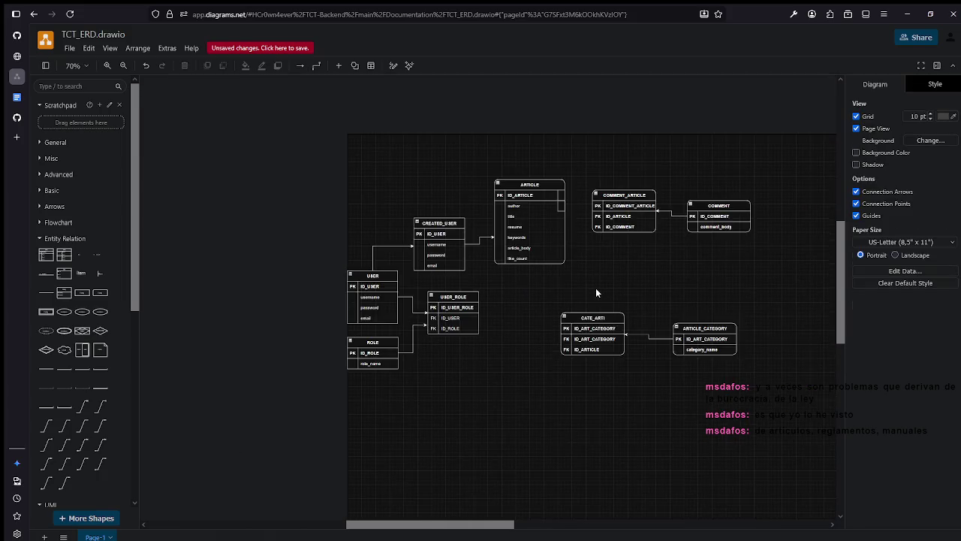
Draw a connector from CATE_ARTI up toward the ARTICLE table.
click(563, 259)
scroll(590, 255, up, 3)
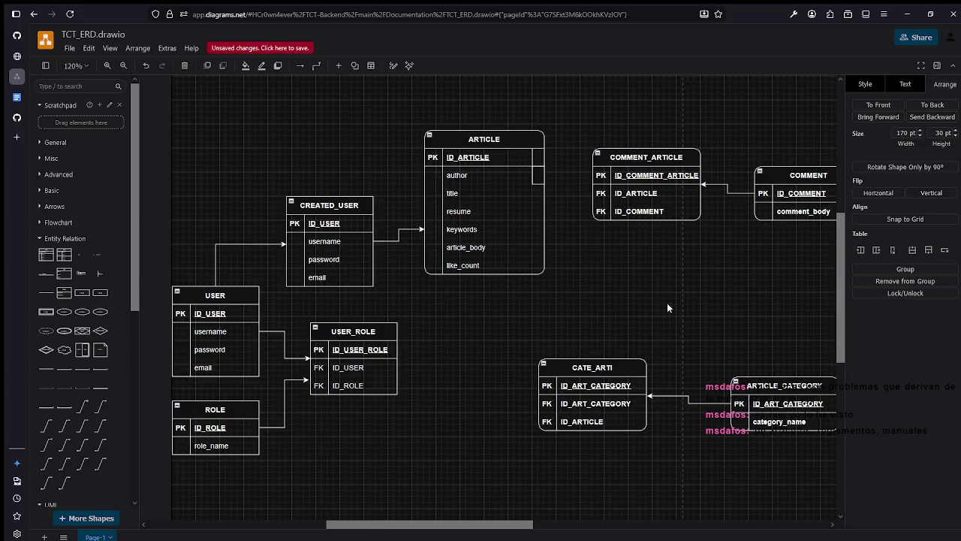
click(672, 309)
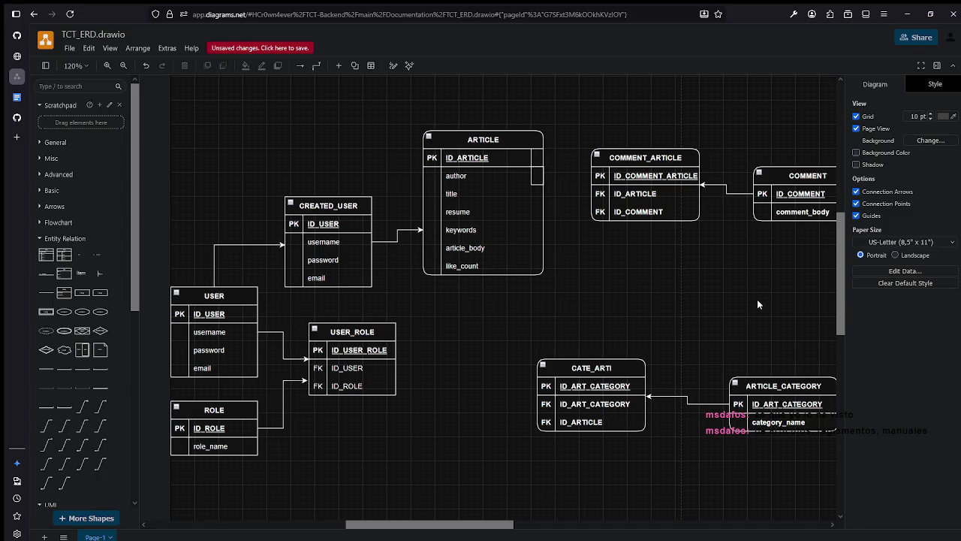
click(583, 367)
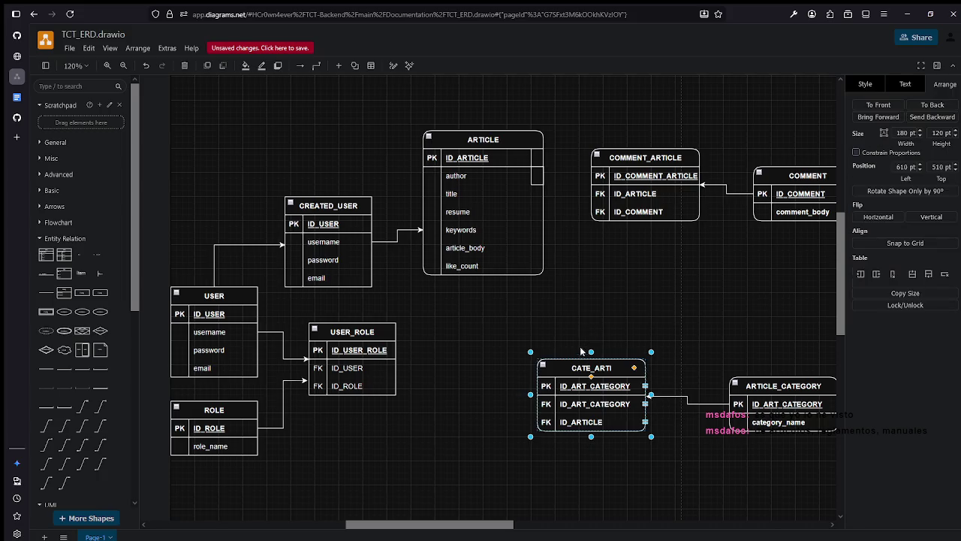
mouse_move(591, 342)
mouse_down()
mouse_move(536, 284)
mouse_move(483, 274)
mouse_move(483, 282)
mouse_move(486, 273)
mouse_up()
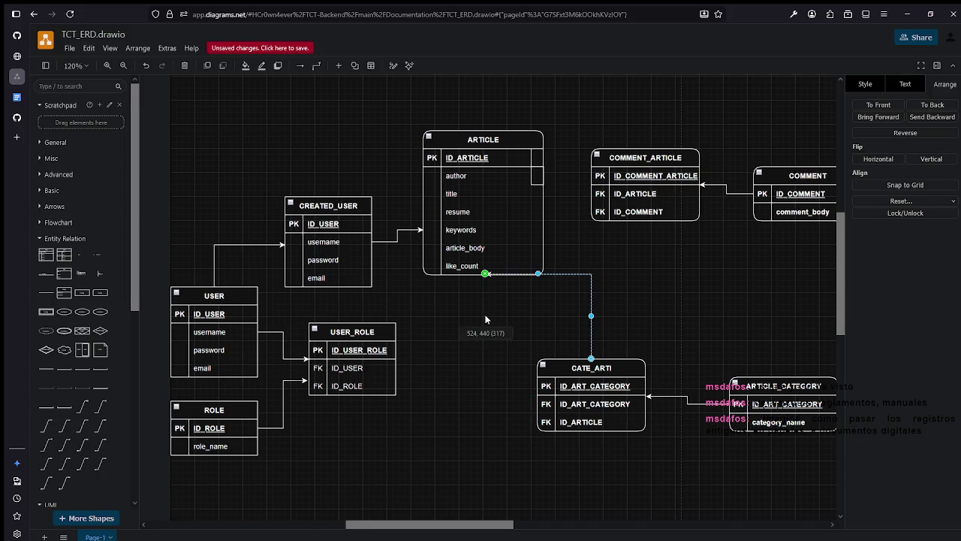
drag(591, 315, 490, 322)
click(539, 336)
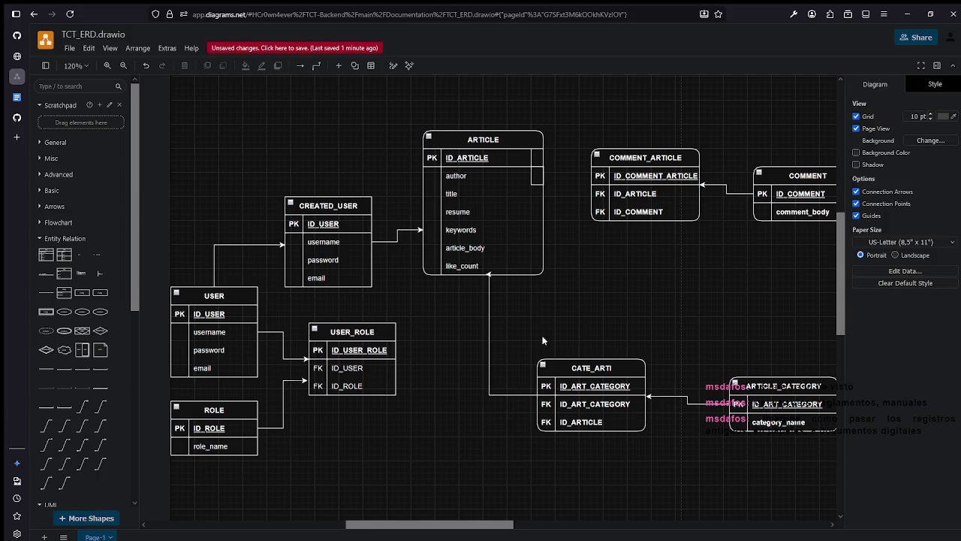
Straighten the CATE_ARTI link and attach its top end to ARTICLE's like_count row.
click(490, 278)
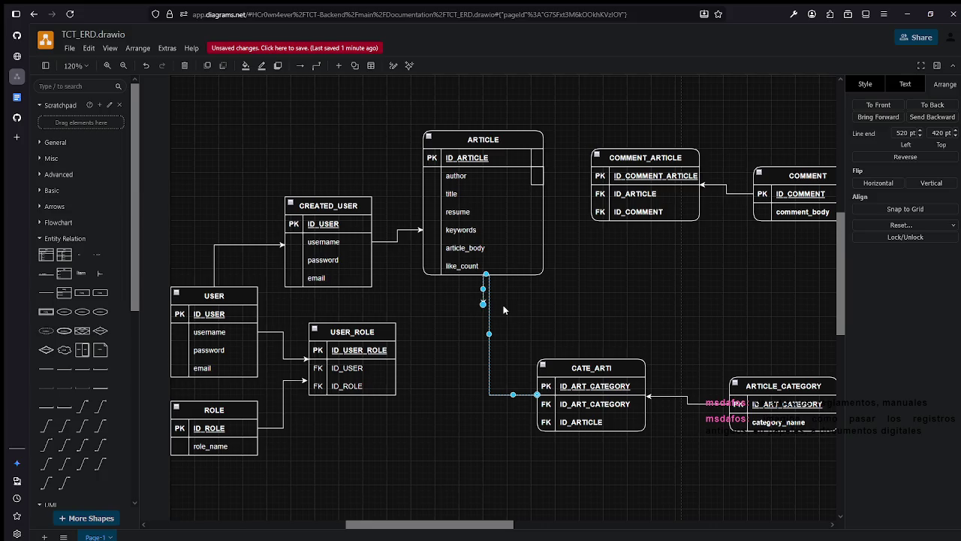
drag(482, 309, 526, 298)
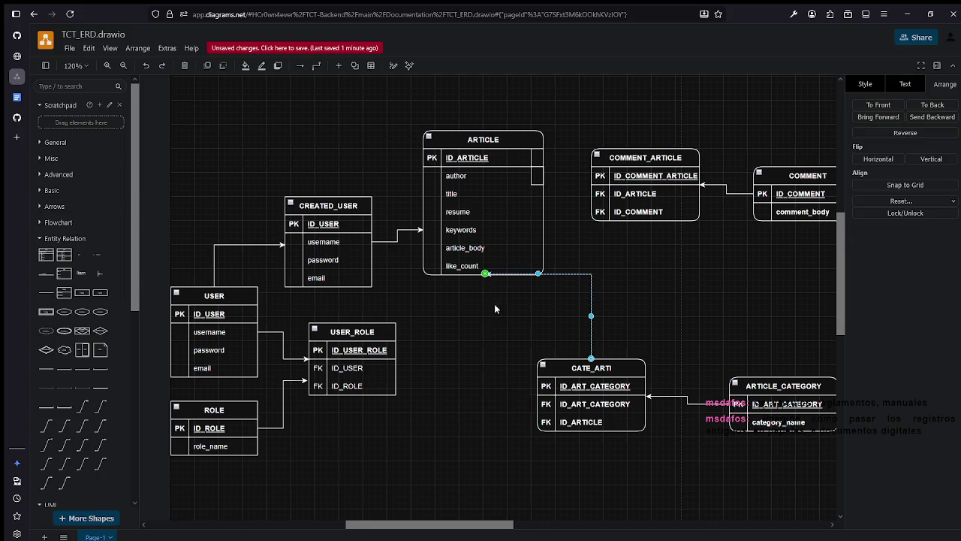
click(544, 309)
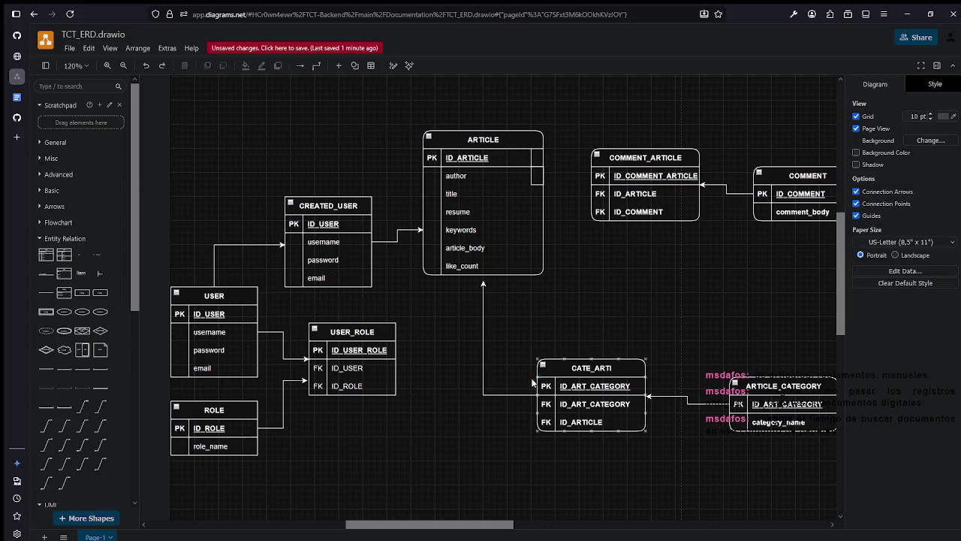
click(483, 295)
drag(483, 282, 489, 279)
drag(556, 237, 536, 264)
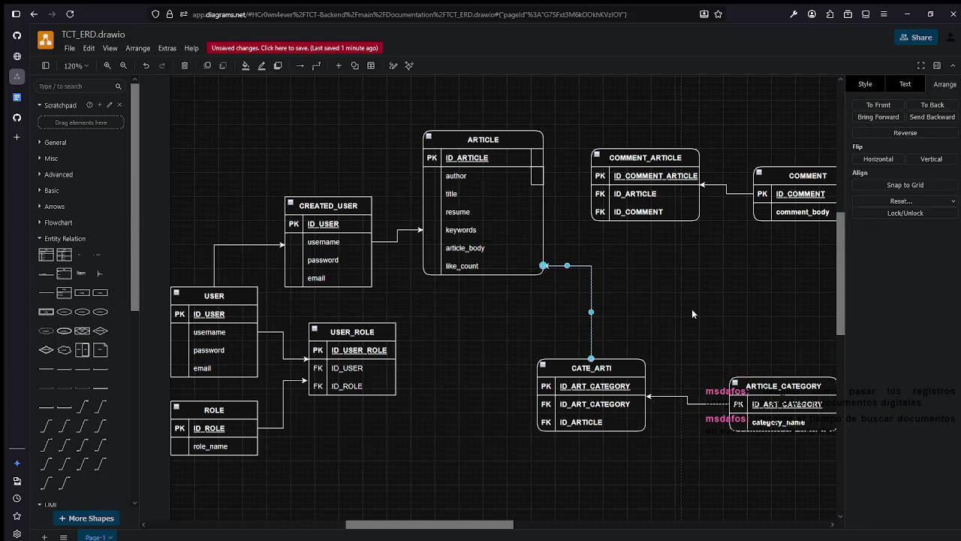
click(690, 309)
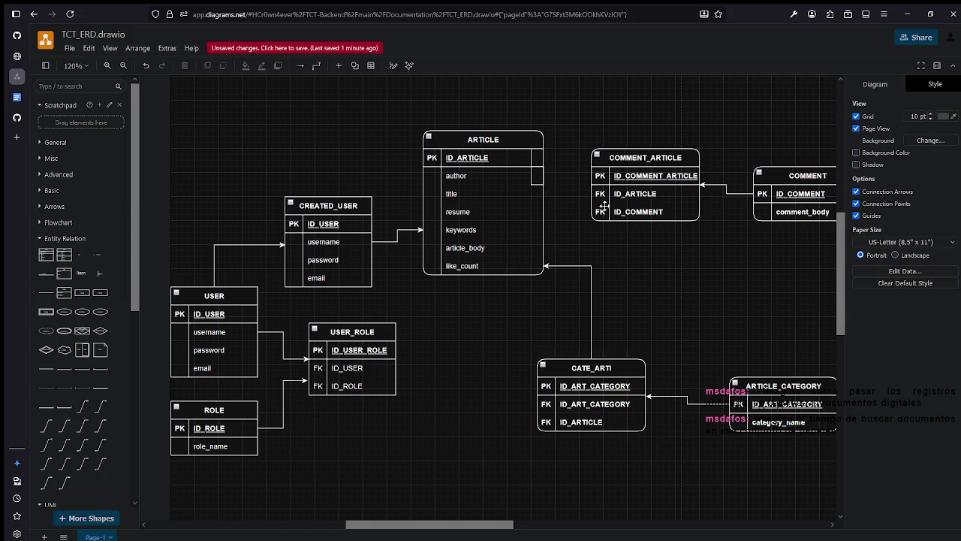
Connect ARTICLE's title row to the COMMENT_ARTICLE table.
click(625, 160)
drag(574, 184, 529, 192)
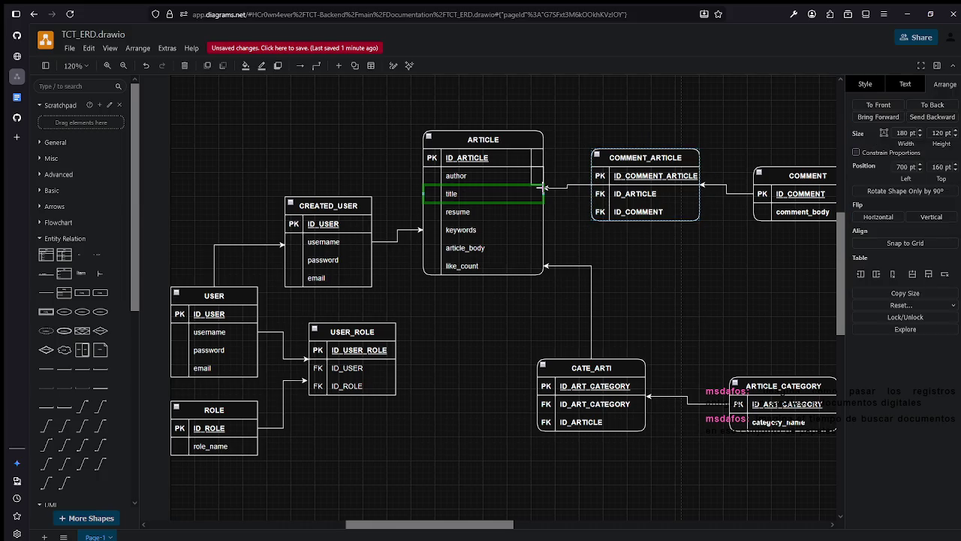
click(590, 233)
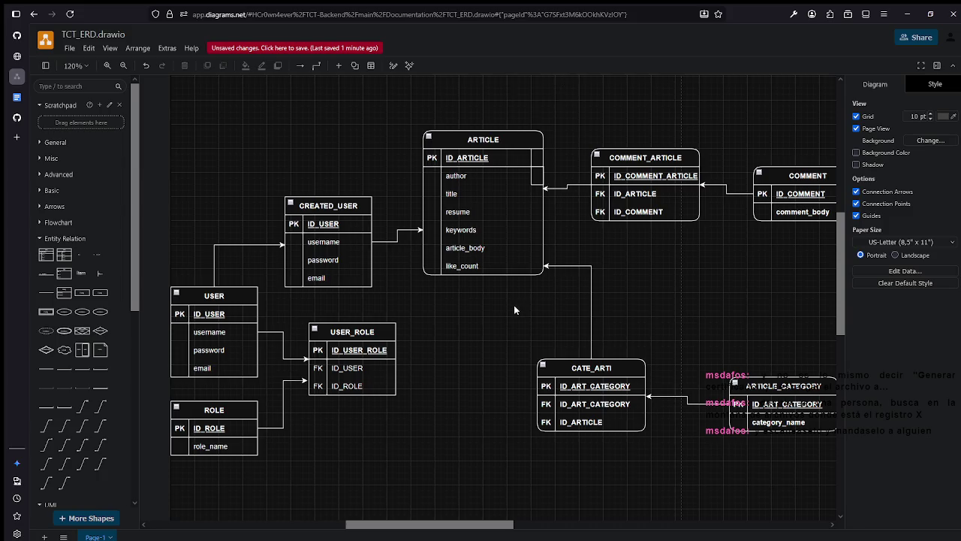
Move CATE_ARTI and ARTICLE_CATEGORY up beside ARTICLE, and nudge ARTICLE, CREATED_USER and USER down.
scroll(518, 306, down, 5)
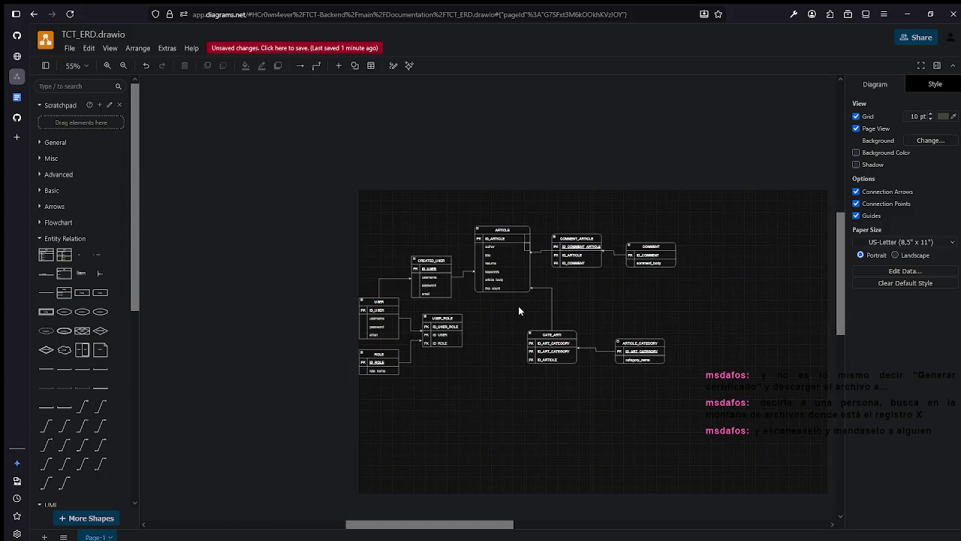
scroll(525, 304, up, 4)
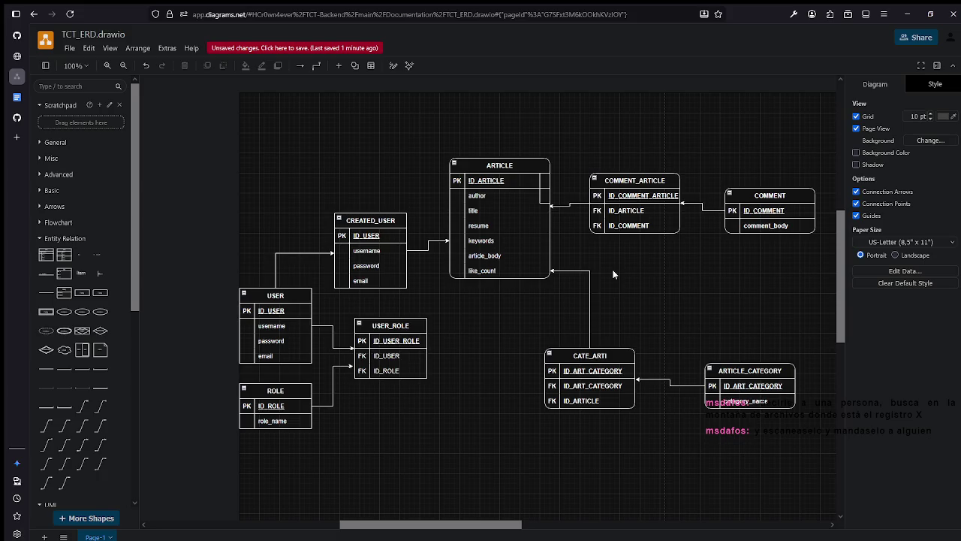
mouse_move(606, 356)
mouse_down()
mouse_move(671, 281)
mouse_move(665, 265)
mouse_up()
click(751, 377)
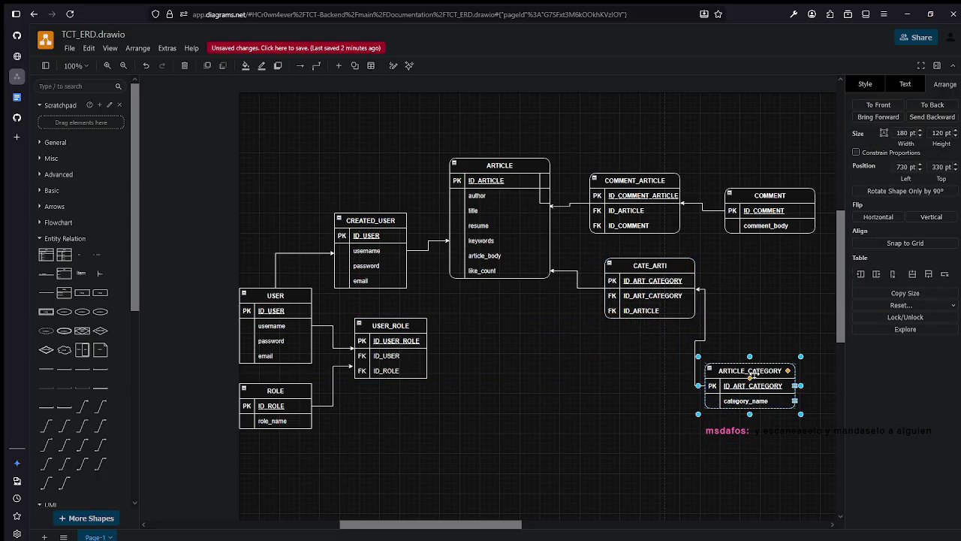
drag(751, 377, 791, 300)
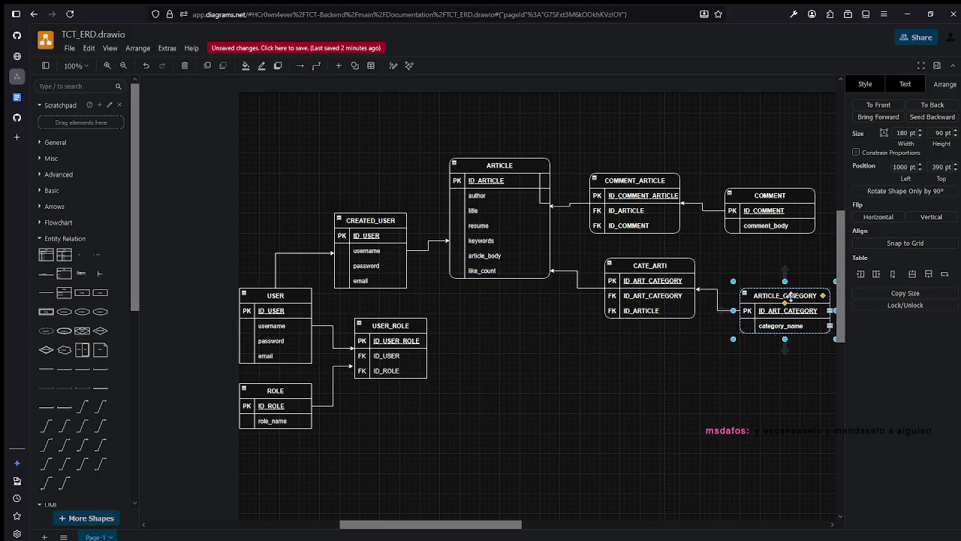
drag(501, 241, 501, 256)
drag(371, 265, 371, 271)
drag(283, 297, 285, 308)
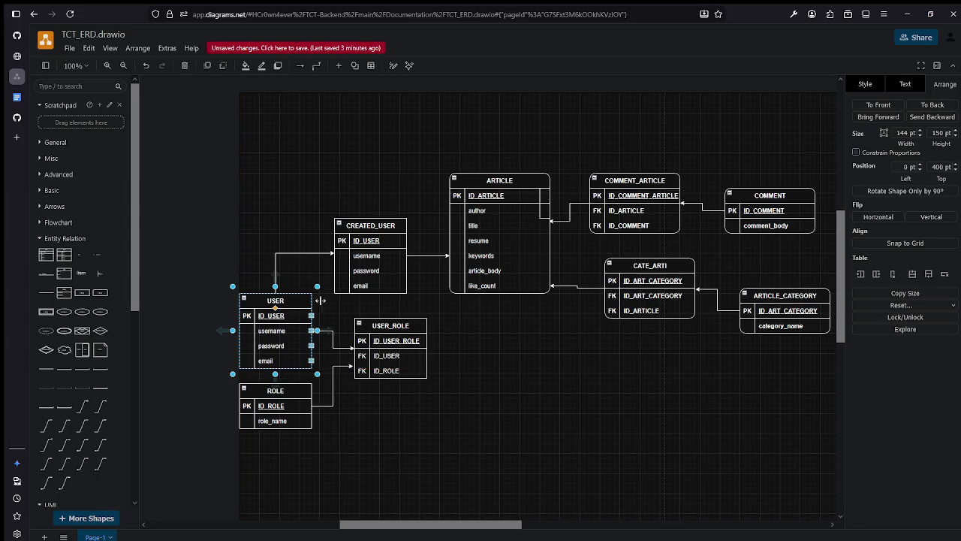
click(402, 413)
Align COMMENT_ARTICLE above CATE_ARTI, with COMMENT and ARTICLE_CATEGORY in line beside them.
drag(644, 264, 638, 263)
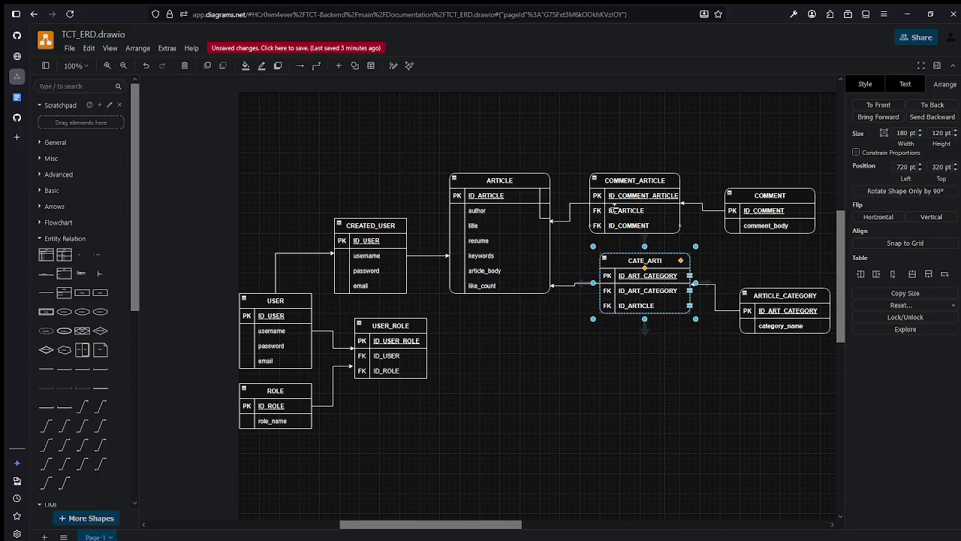
drag(610, 181, 620, 183)
mouse_move(750, 202)
mouse_down()
mouse_move(758, 180)
mouse_move(743, 180)
mouse_up()
drag(761, 303, 763, 263)
click(763, 363)
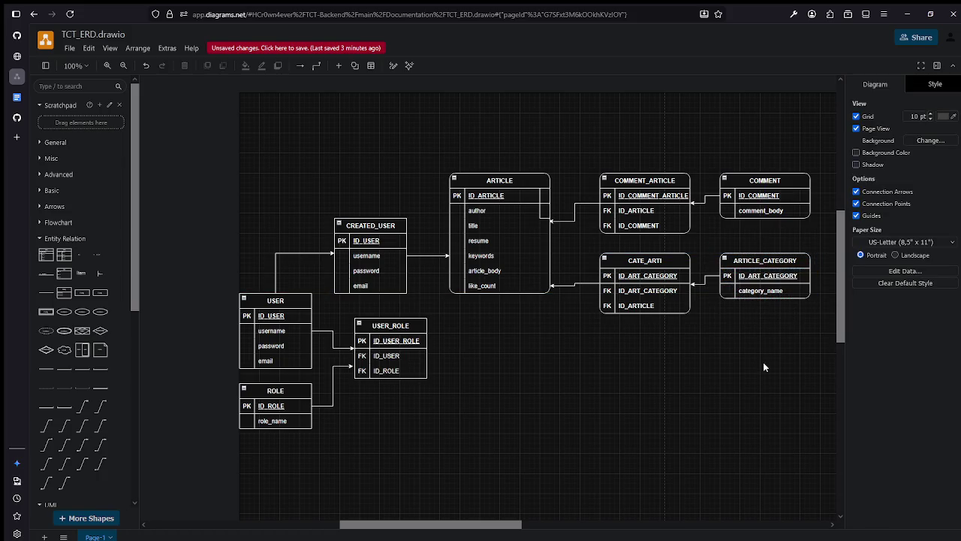
Reattach the ARTICLE–CATE_ARTI link to ARTICLE's article_body row.
click(560, 283)
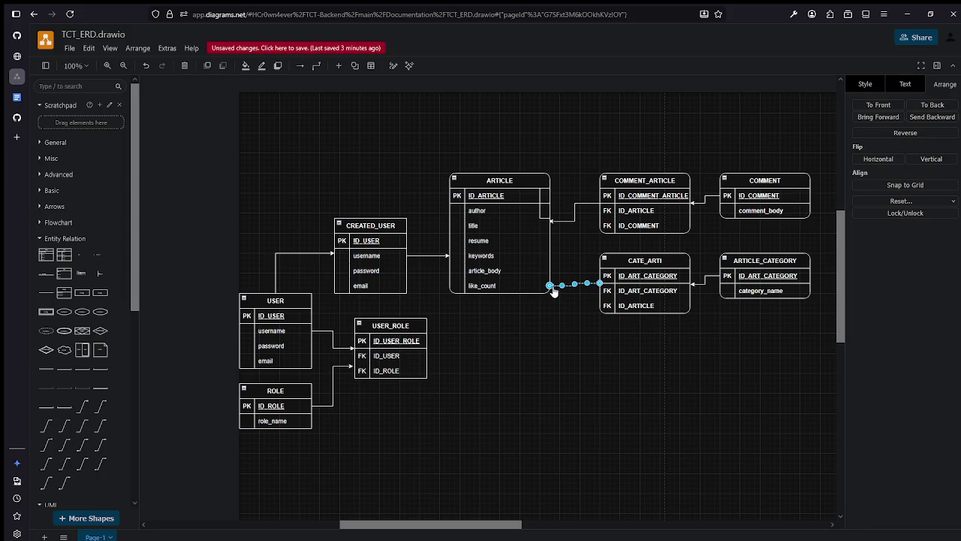
drag(550, 283, 548, 266)
click(574, 301)
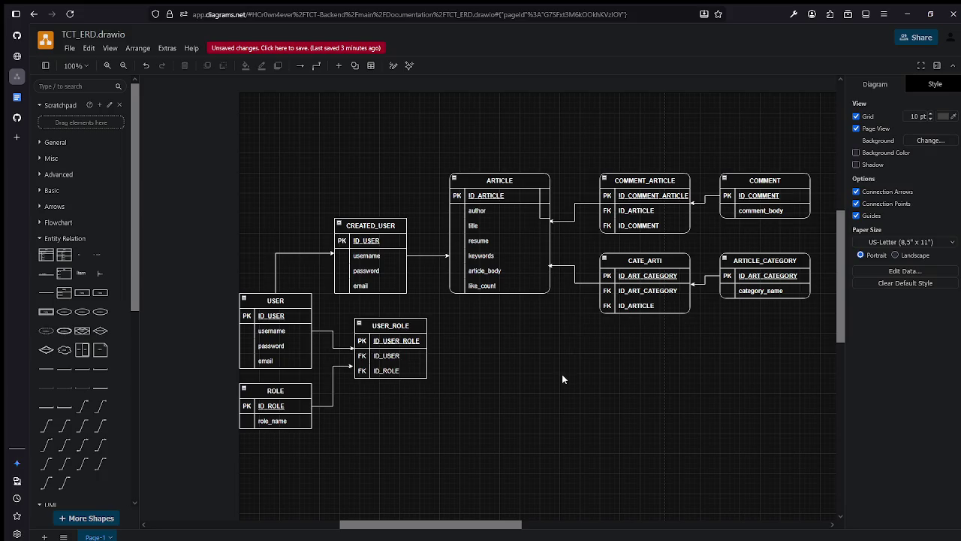
Lower COMMENT and ARTICLE_CATEGORY slightly so their arrows run straight.
click(749, 295)
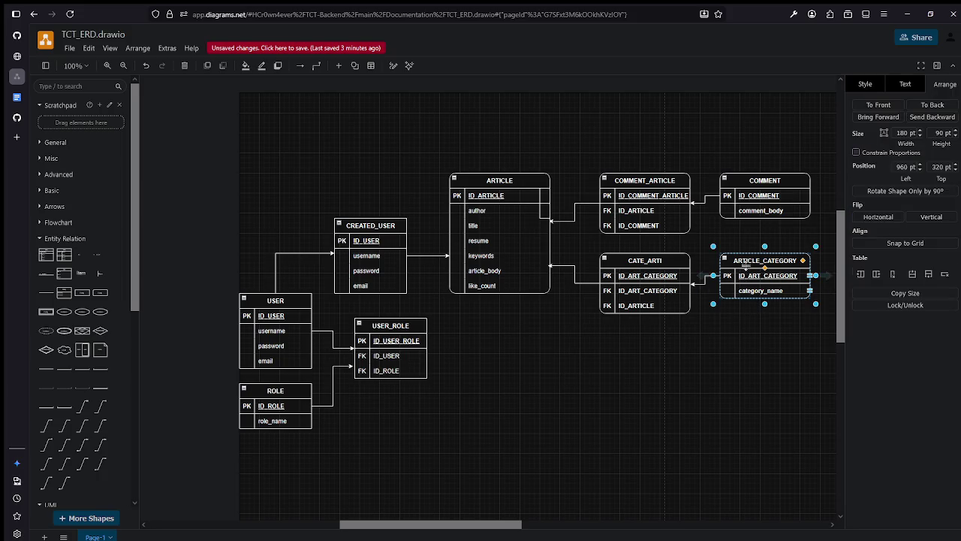
mouse_move(765, 261)
drag(745, 184, 746, 200)
drag(736, 262, 736, 276)
click(728, 370)
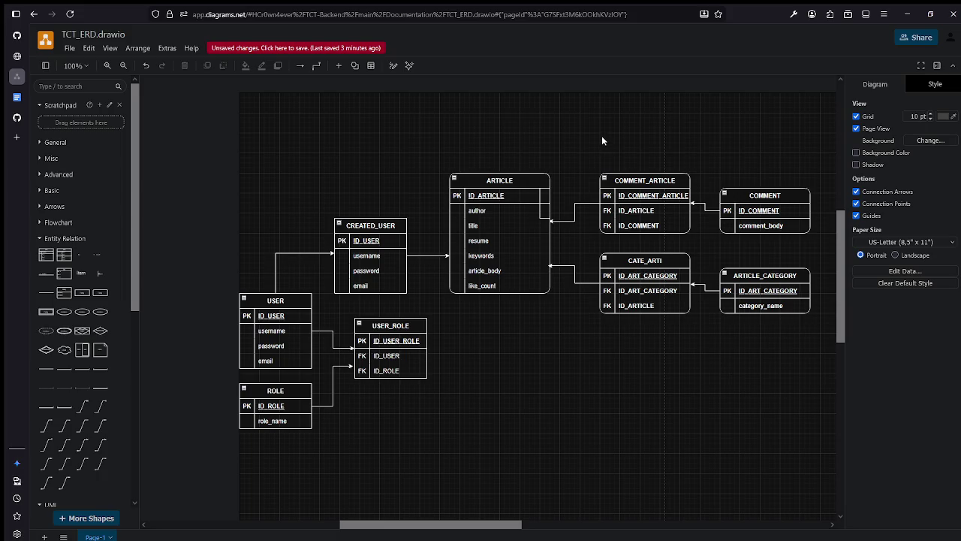
scroll(557, 302, down, 4)
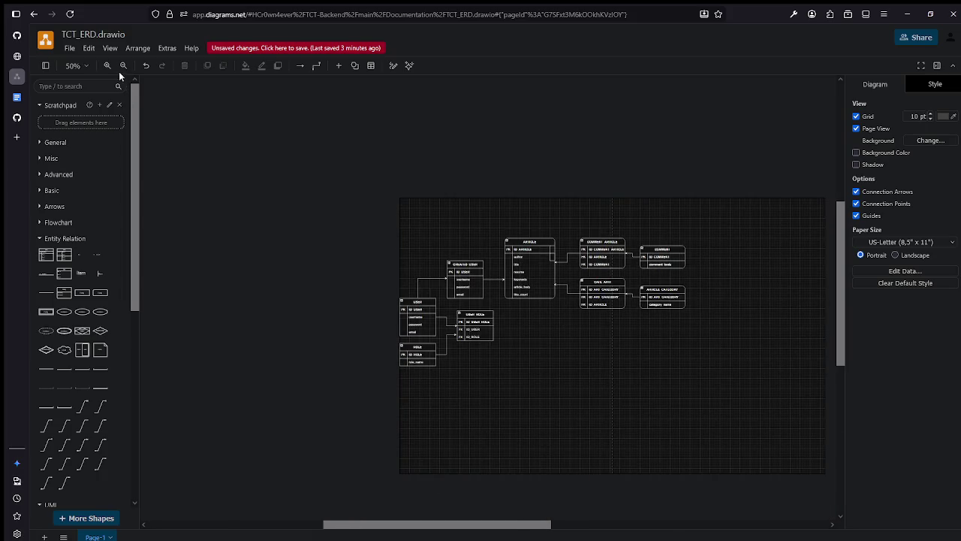
click(69, 48)
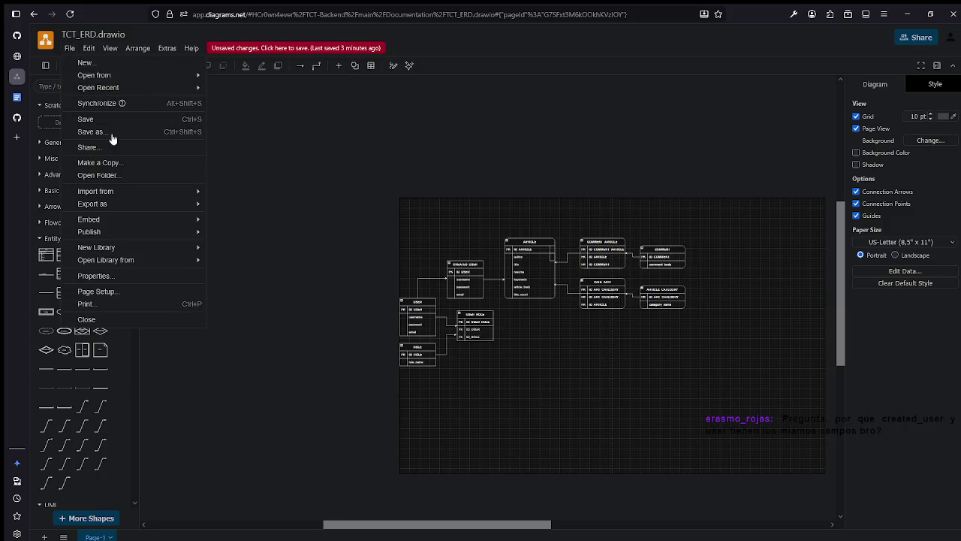
click(109, 119)
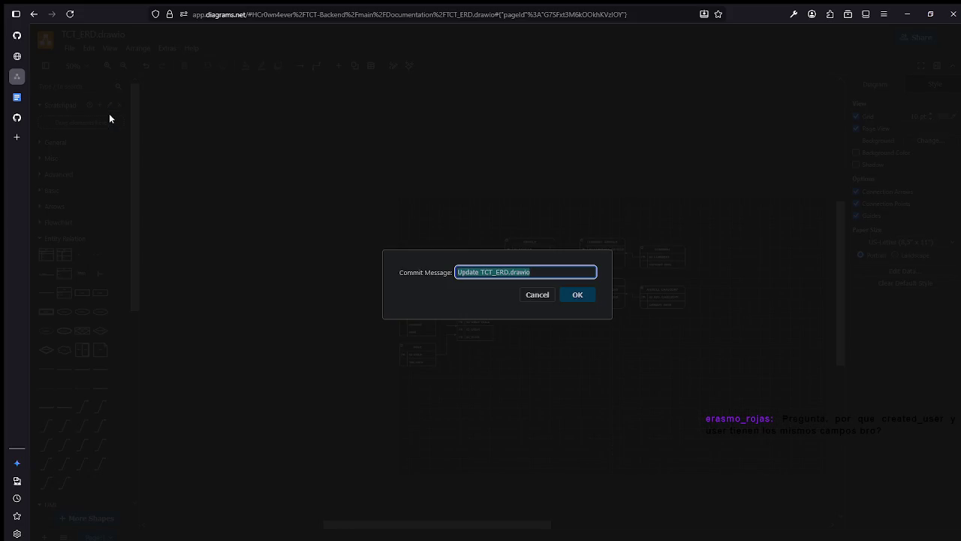
click(578, 296)
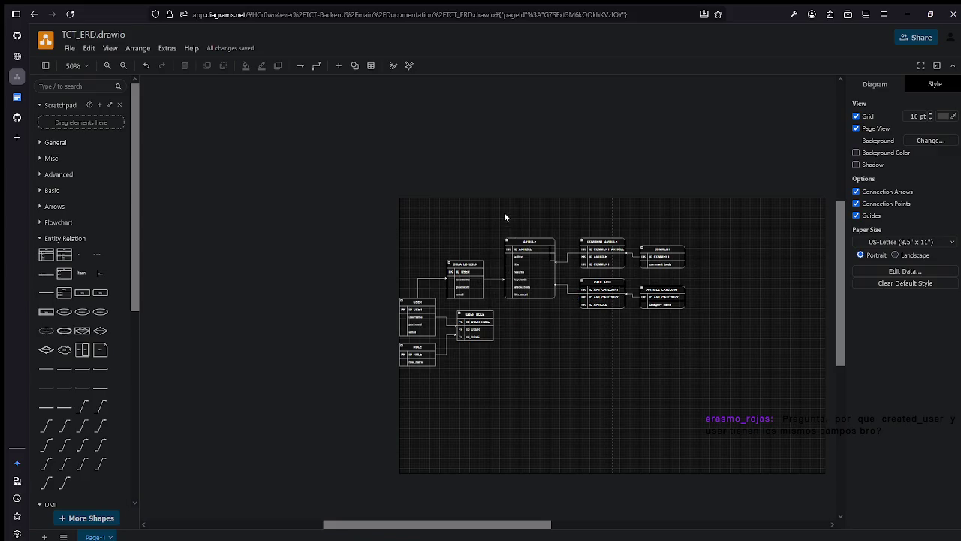
scroll(543, 302, up, 1)
scroll(543, 304, up, 4)
scroll(511, 315, down, 3)
scroll(514, 312, up, 1)
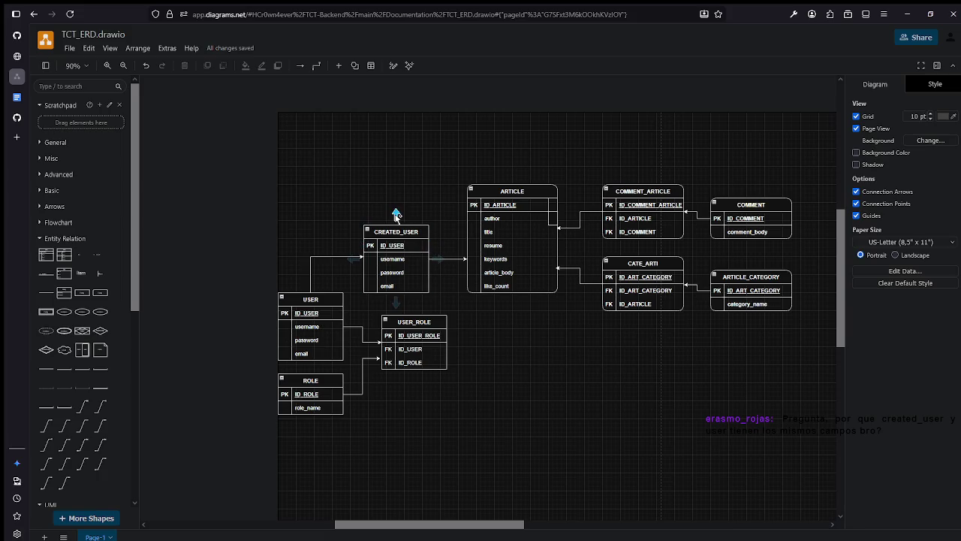
mouse_move(396, 226)
click(392, 260)
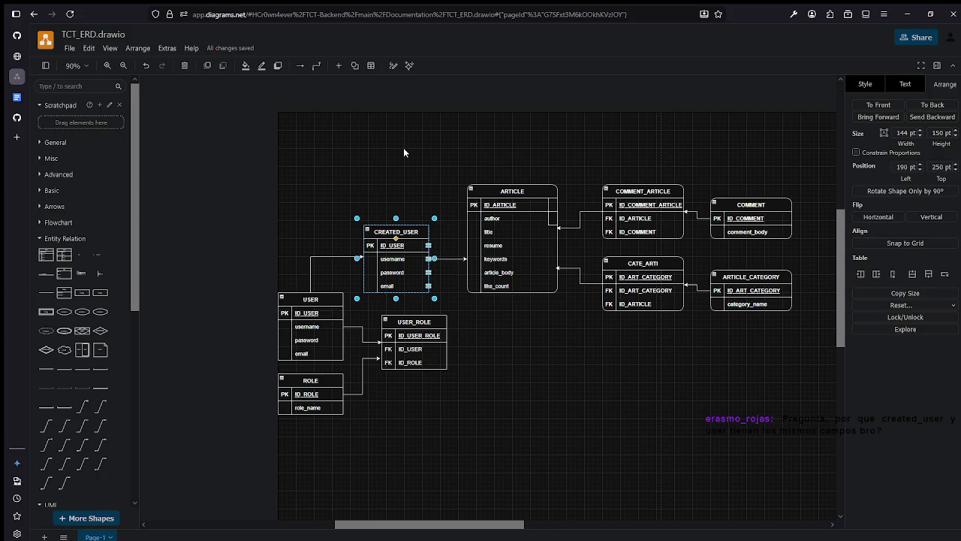
click(396, 259)
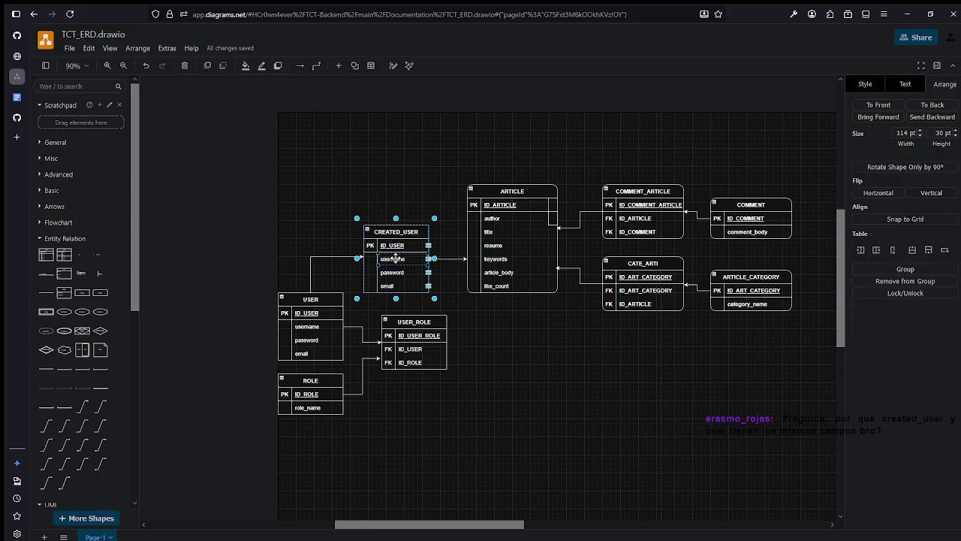
click(397, 271)
Delete the username and password rows from CREATED_USER.
click(506, 324)
scroll(395, 250, up, 5)
scroll(396, 239, down, 2)
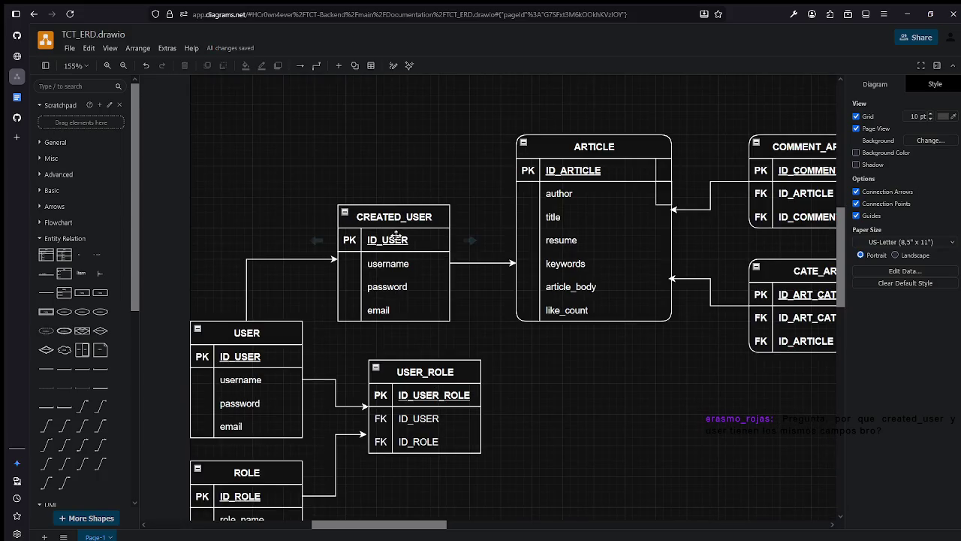
click(413, 263)
click(443, 262)
key(Delete)
click(435, 264)
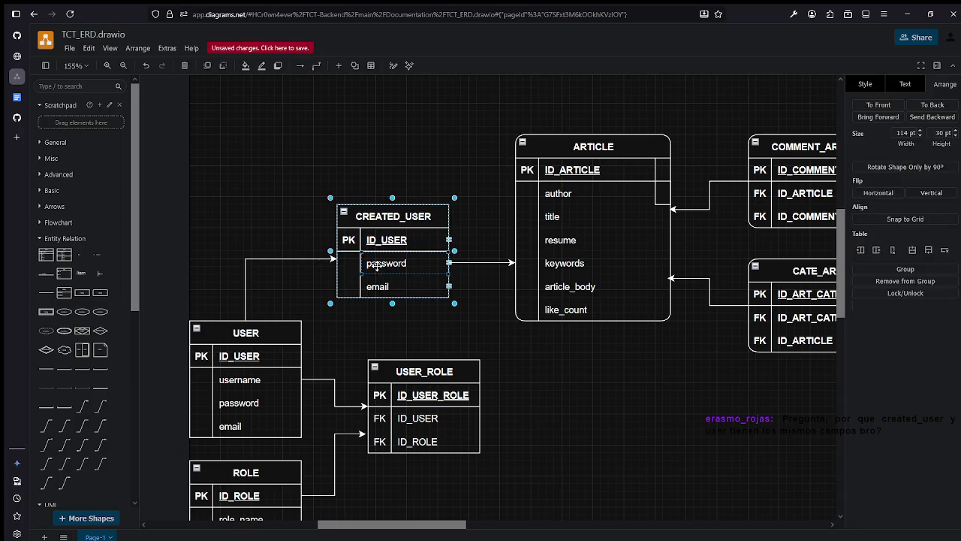
double_click(396, 265)
click(451, 262)
key(Delete)
Turn the email row into an FK row named ID_ARTICLE.
click(353, 266)
click(353, 266)
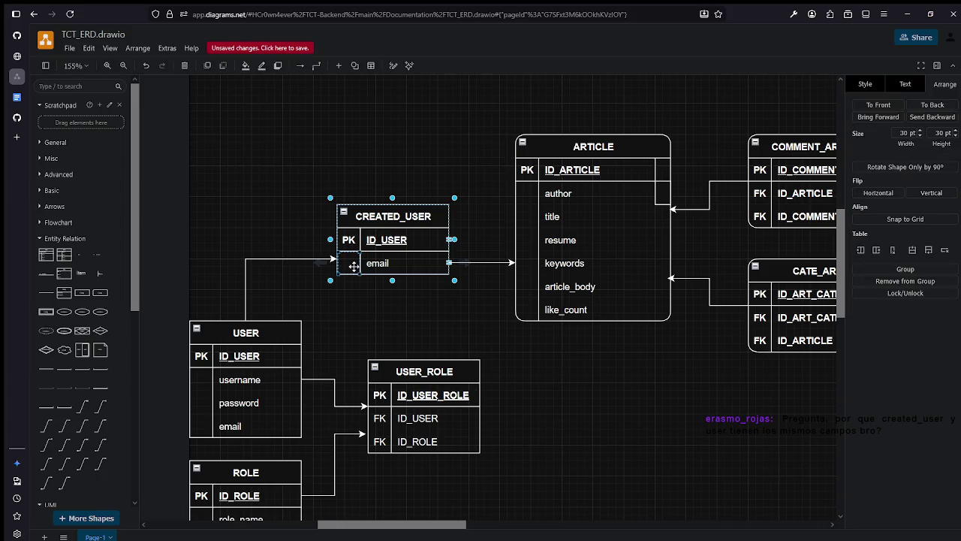
double_click(353, 266)
text(FK)
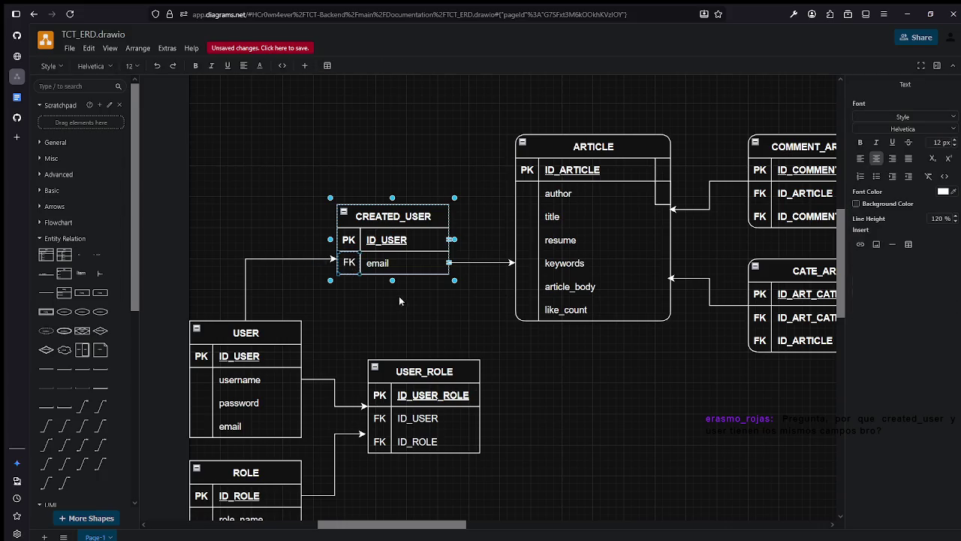
click(399, 299)
click(385, 265)
double_click(383, 265)
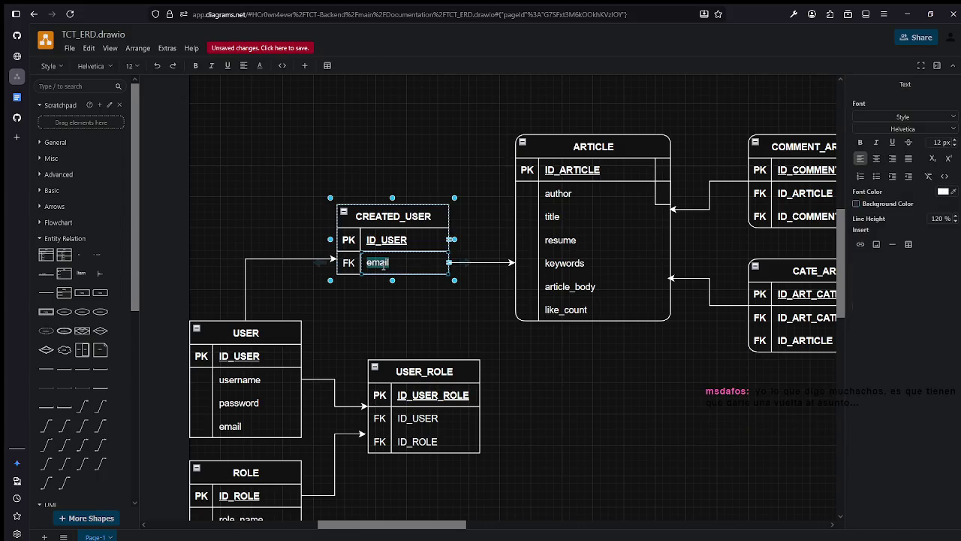
text(id_)
key(BackSpace)
key(BackSpace)
key(BackSpace)
text(ID_USER)
key(BackSpace)
key(BackSpace)
key(BackSpace)
key(BackSpace)
key(BackSpace)
key(BackSpace)
text(ID_ARTICLE)
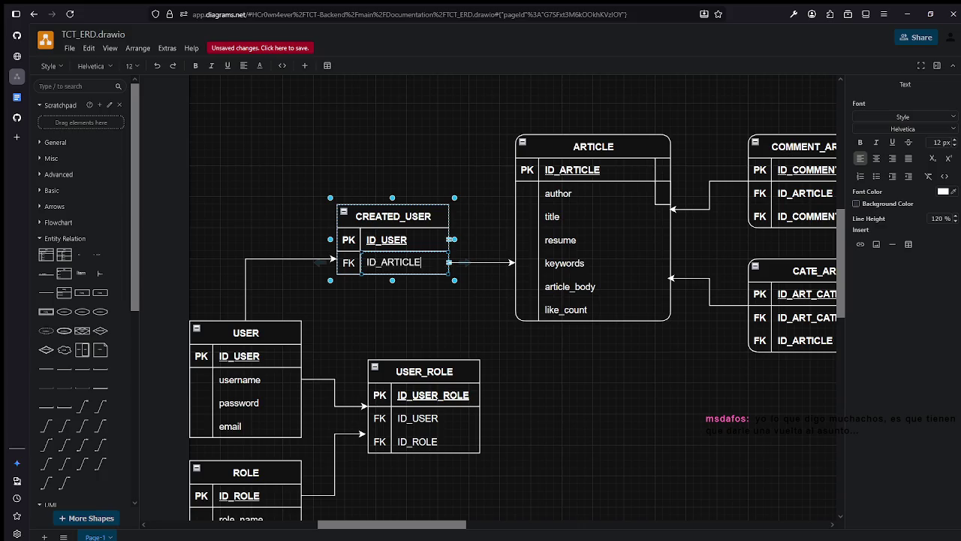
click(349, 239)
Change the ID_USER row's key label from PK to FK.
double_click(349, 239)
text(FK)
click(429, 165)
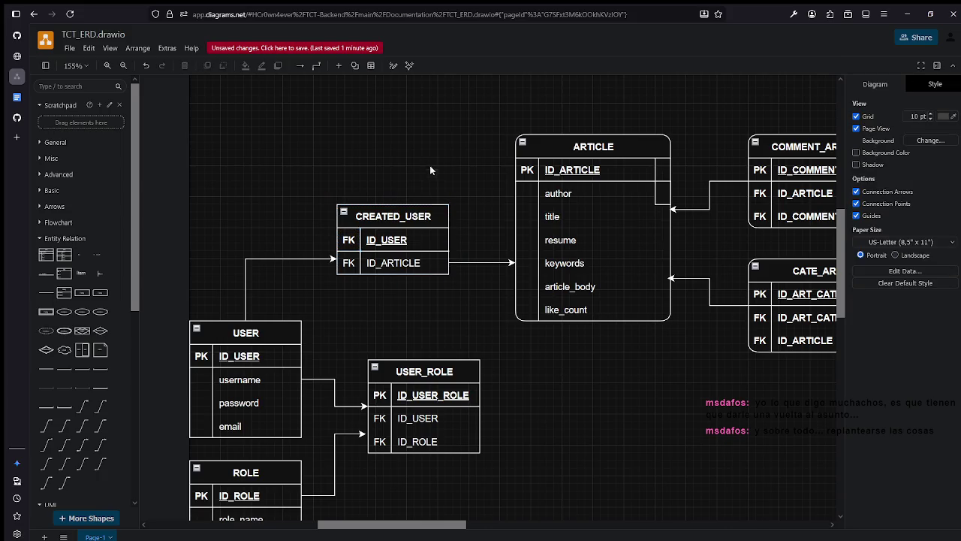
click(381, 270)
click(374, 159)
Save TCT_ERD.drawio, accepting the default commit message, then view the whole diagram.
click(392, 242)
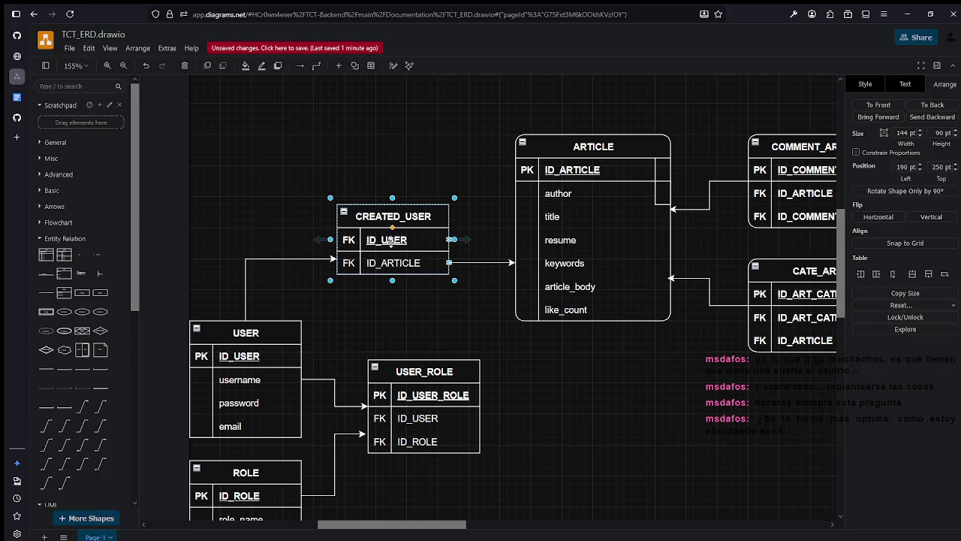
click(389, 150)
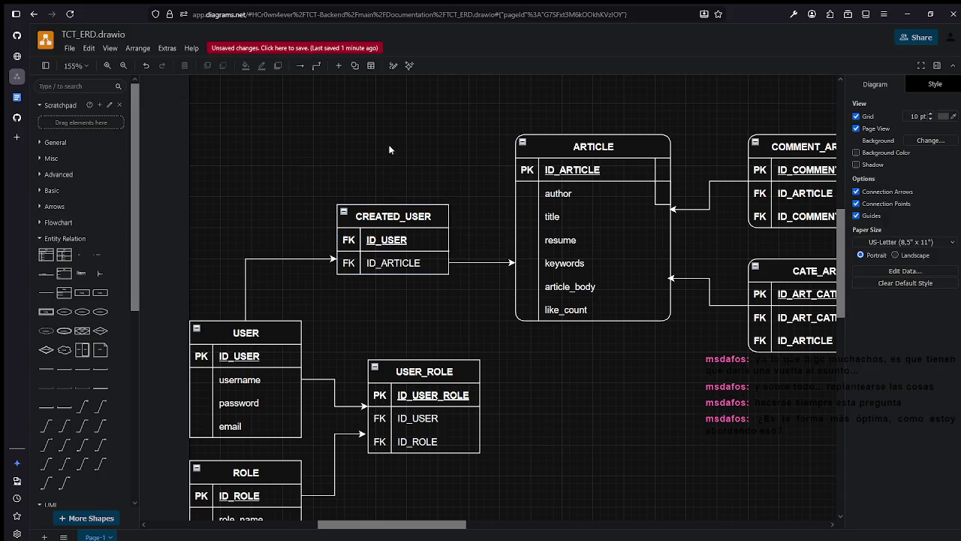
click(69, 48)
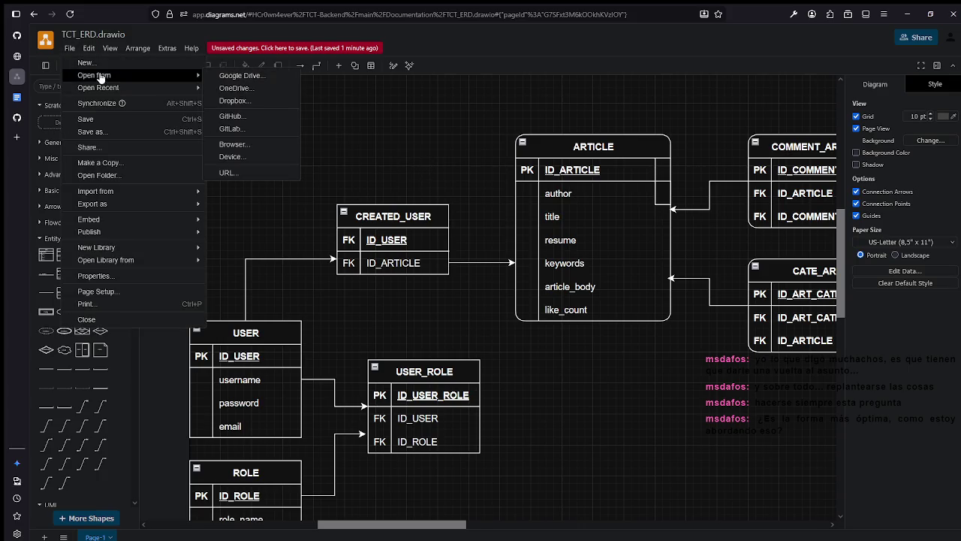
click(116, 120)
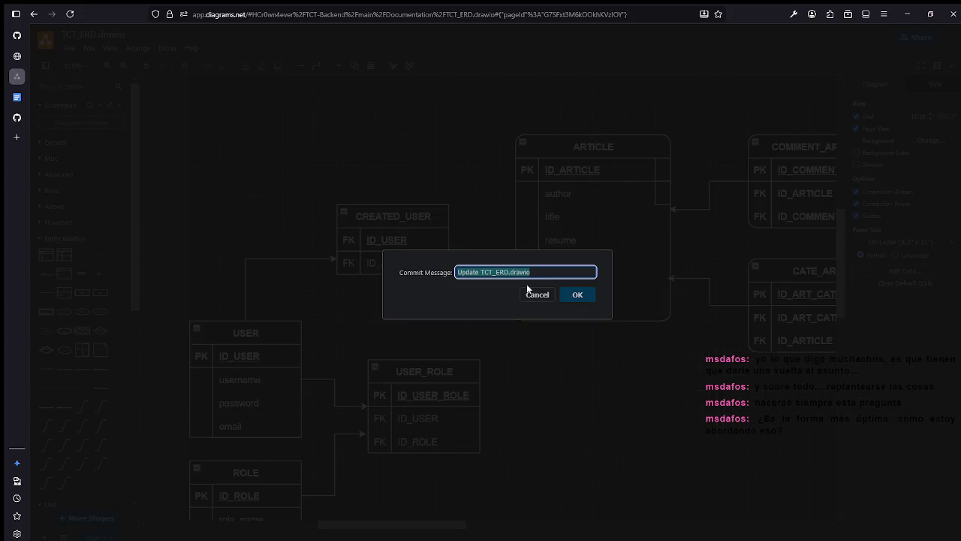
click(576, 294)
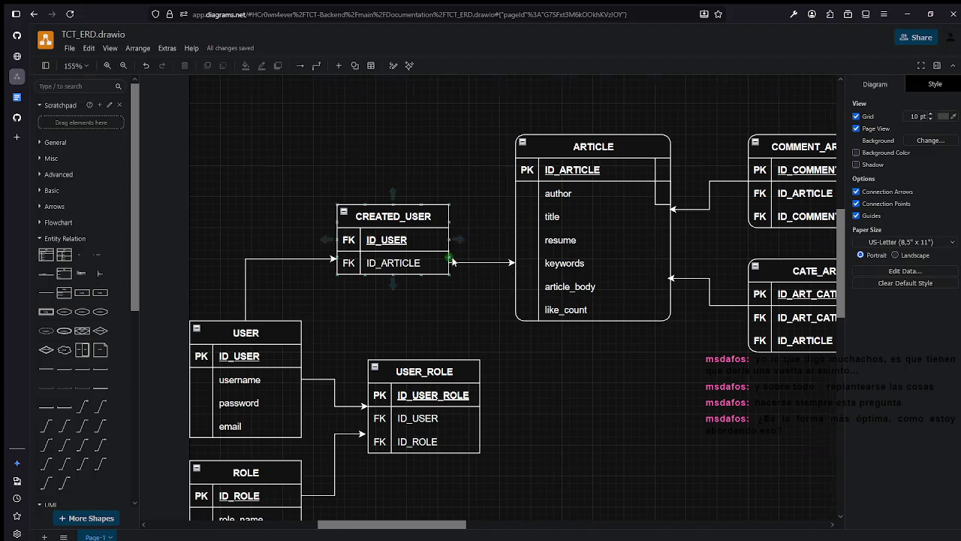
scroll(450, 262, down, 3)
scroll(586, 333, down, 1)
scroll(462, 328, up, 3)
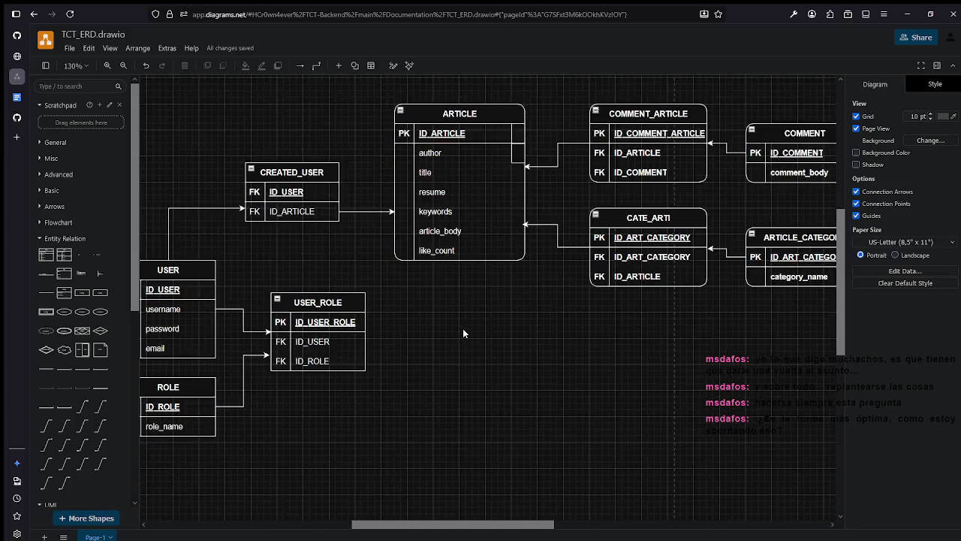
scroll(462, 322, down, 2)
scroll(463, 323, up, 1)
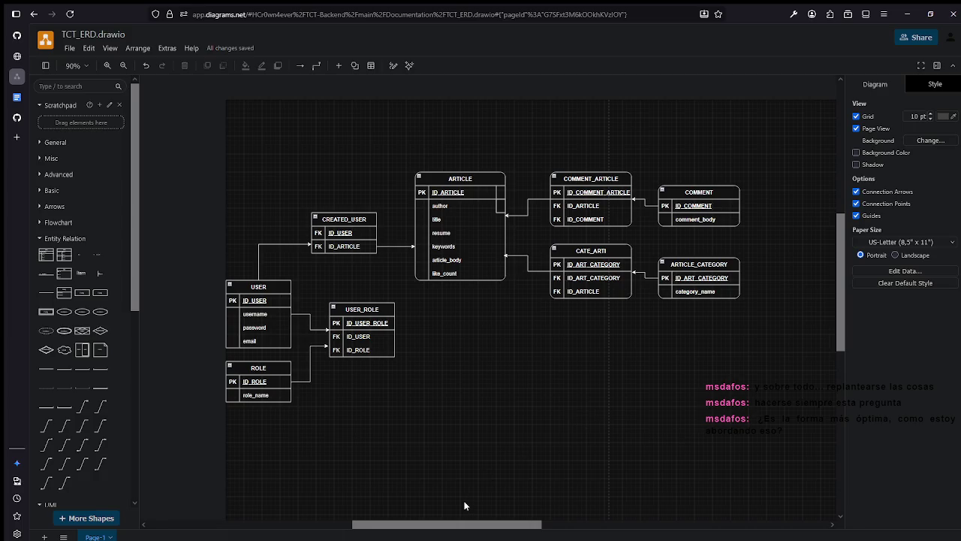
Try renaming the CREATED_USER table to USER_ARTICLE, then undo it back to CREATED_USER.
double_click(349, 219)
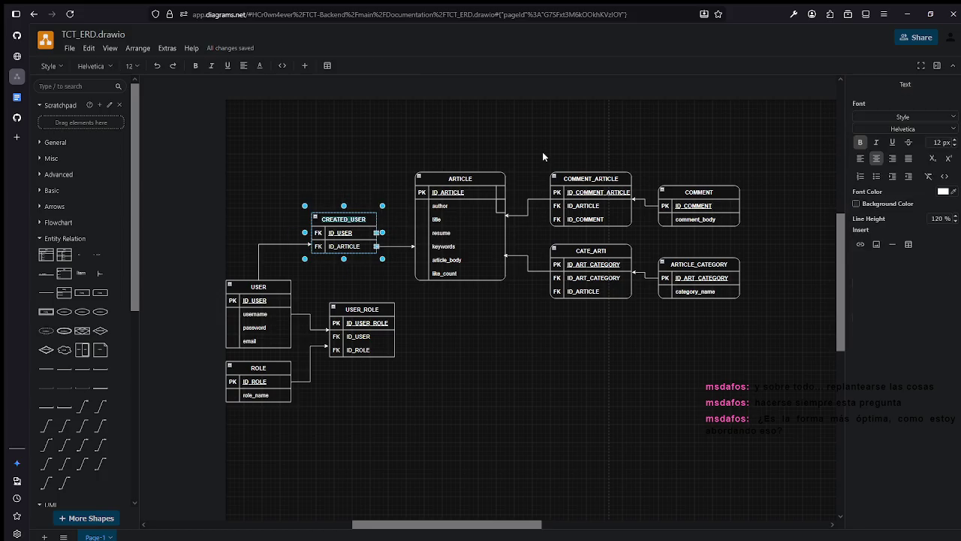
text(user)
key(BackSpace)
key(BackSpace)
key(BackSpace)
text(USER_ARTICLE)
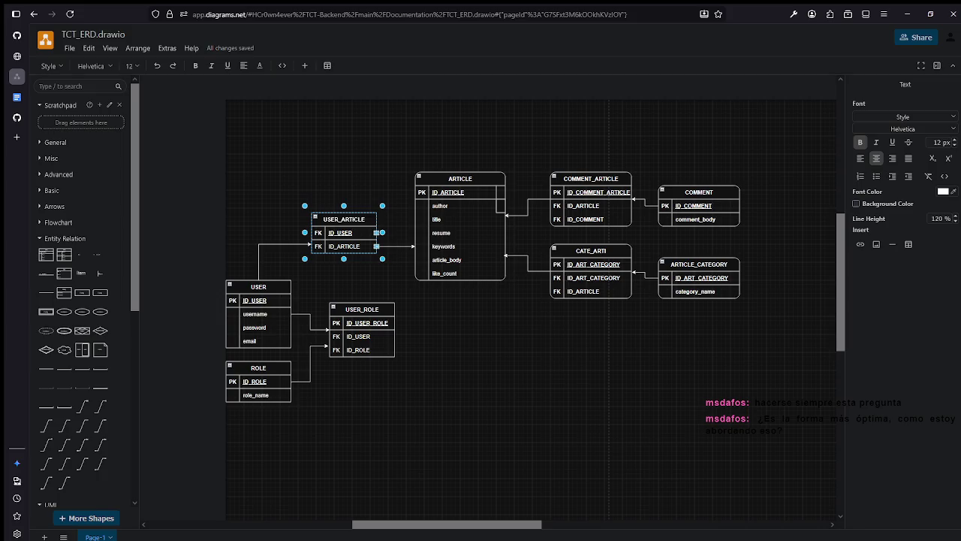
click(377, 156)
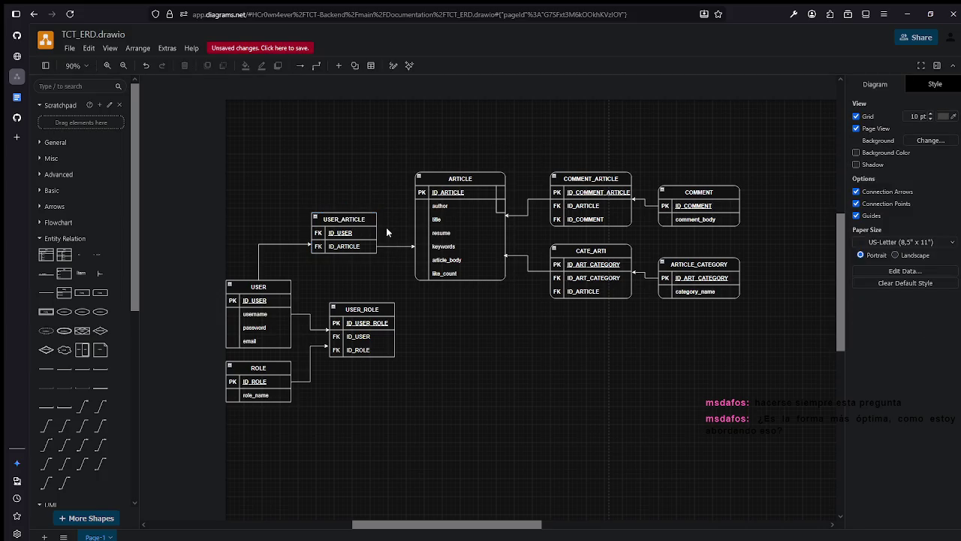
key(ctrl+z)
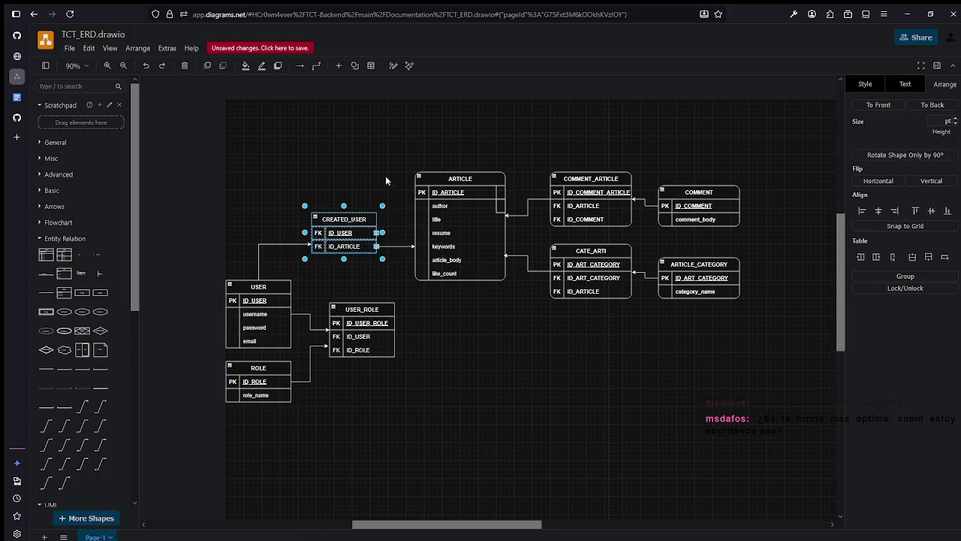
Save the diagram with CREATED_USER unchanged, confirming the commit.
click(385, 180)
key(ctrl+s)
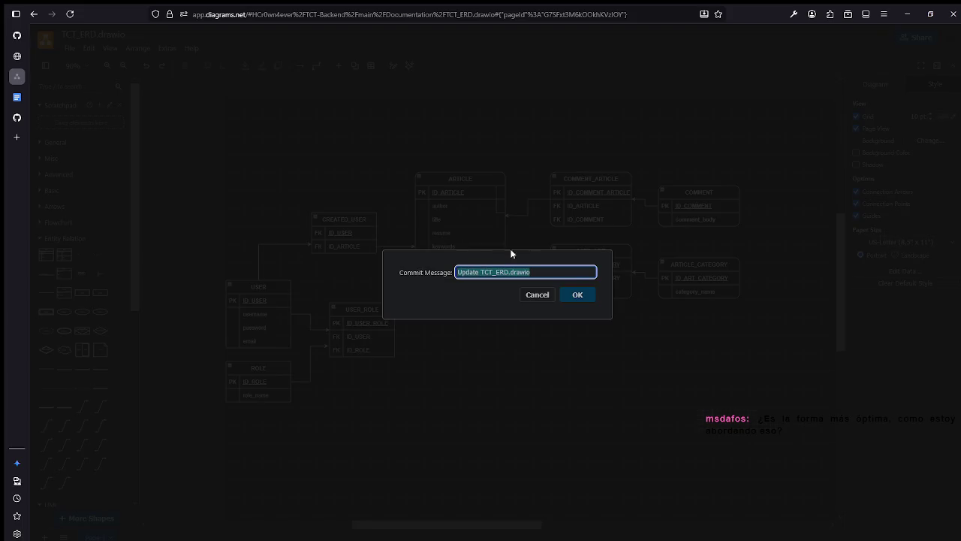
click(591, 294)
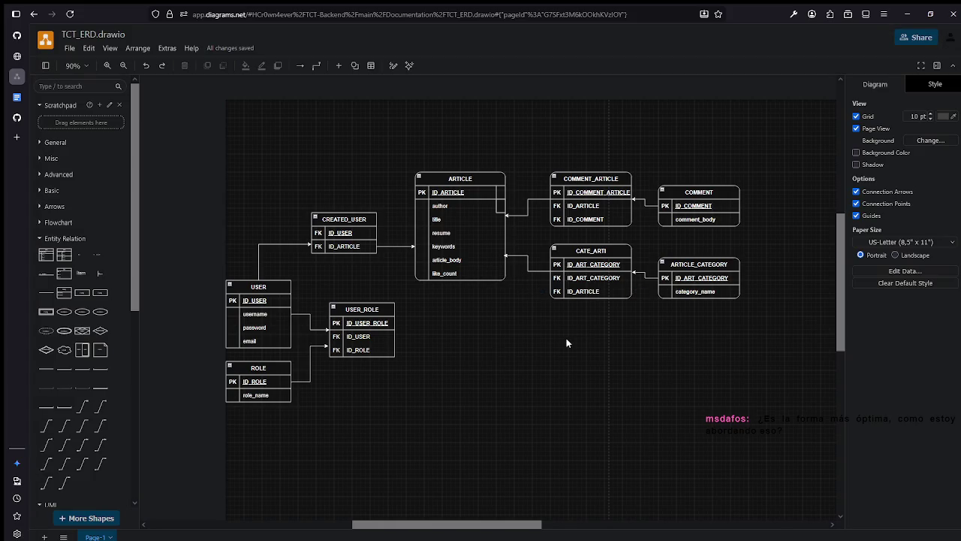
Review the USER, ROLE and USER_ROLE tables, then open the TCT Journal Backlog document.
scroll(451, 337, down, 1)
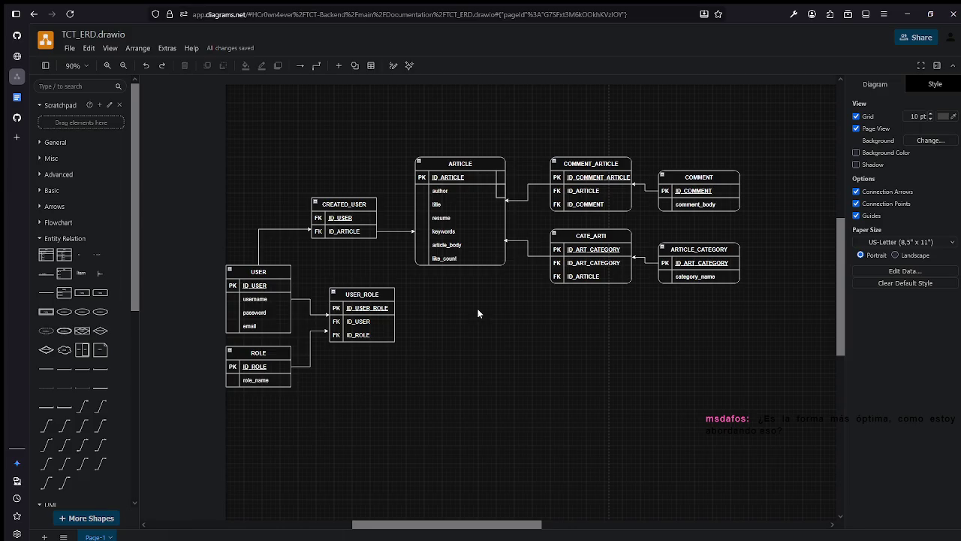
drag(388, 417, 224, 261)
click(395, 366)
click(16, 117)
click(17, 97)
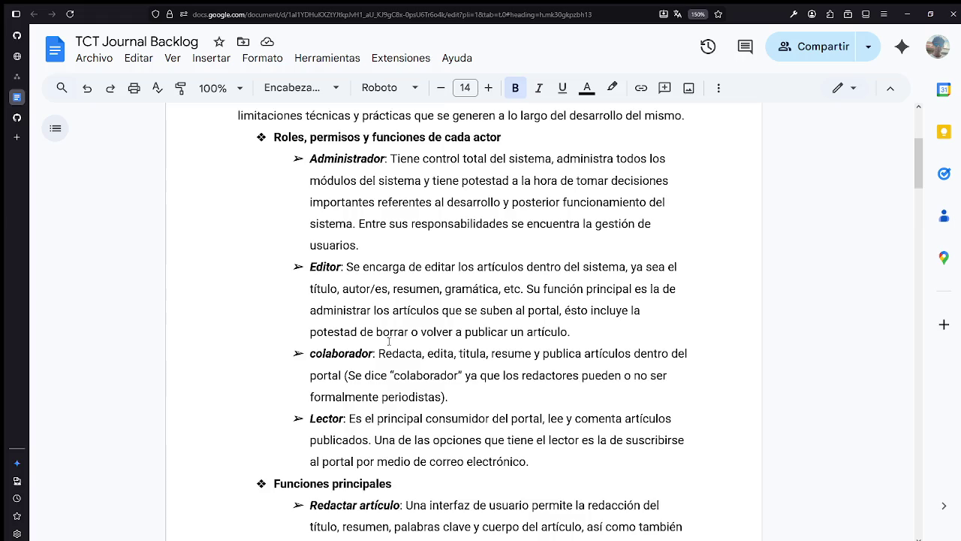
scroll(391, 345, down, 1)
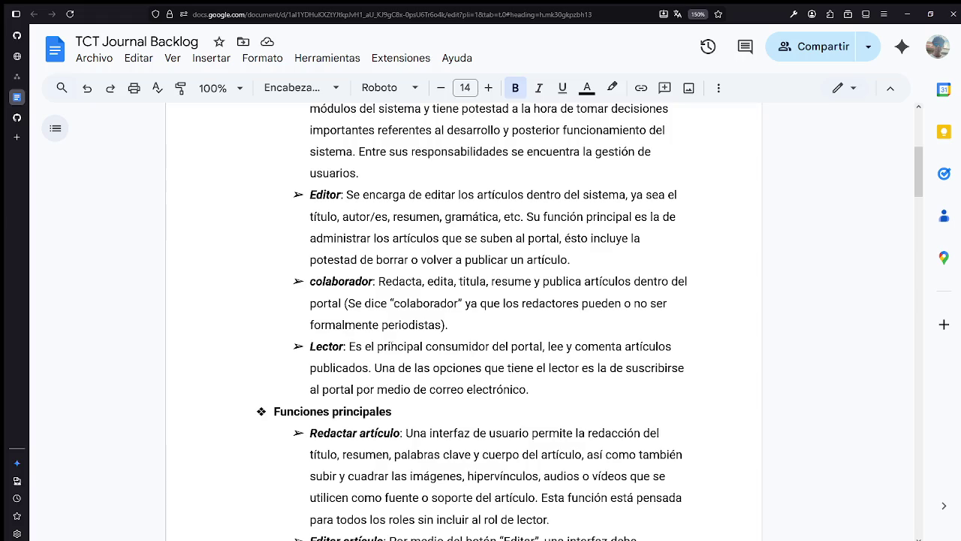
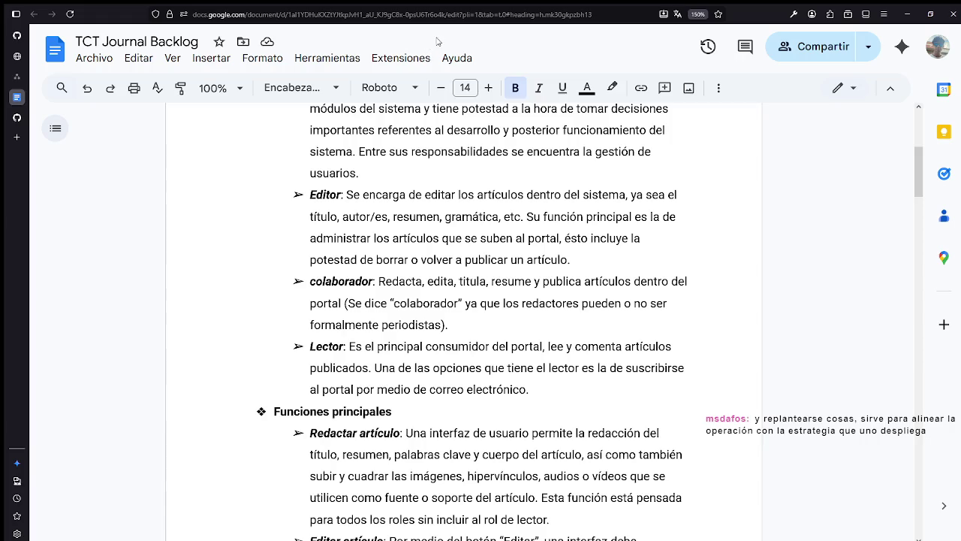
Place the caret in the Editor role description and scroll through the page.
click(521, 238)
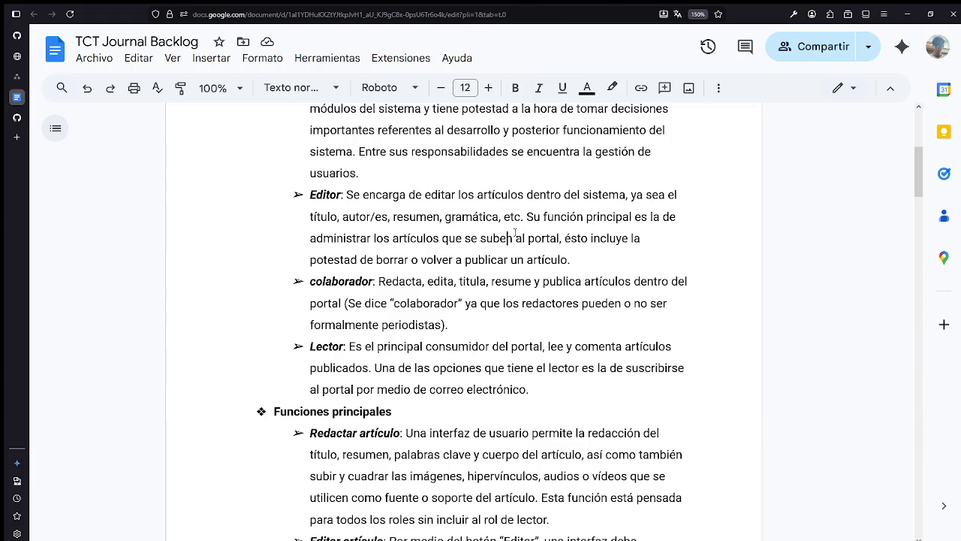
scroll(532, 229, down, 1)
scroll(533, 230, down, 2)
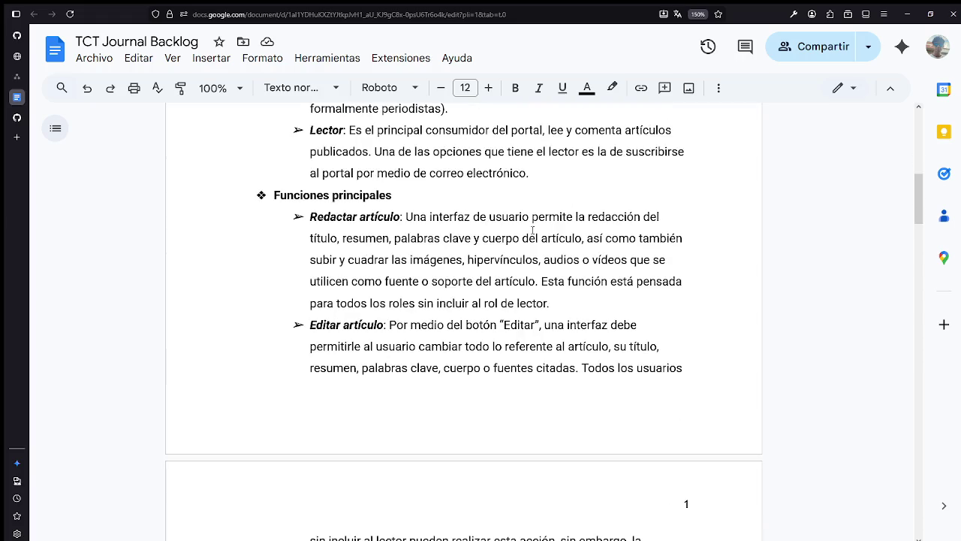
scroll(532, 232, up, 5)
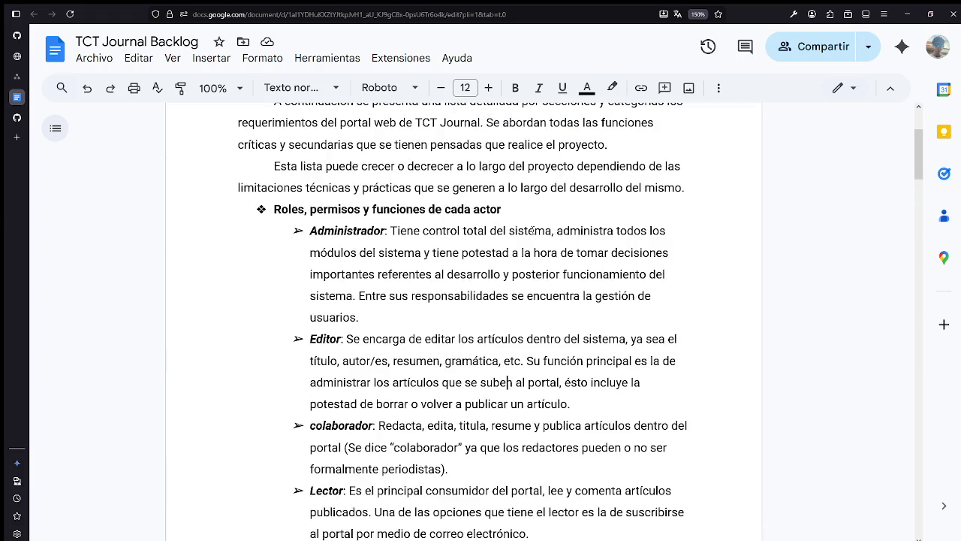
scroll(532, 230, up, 1)
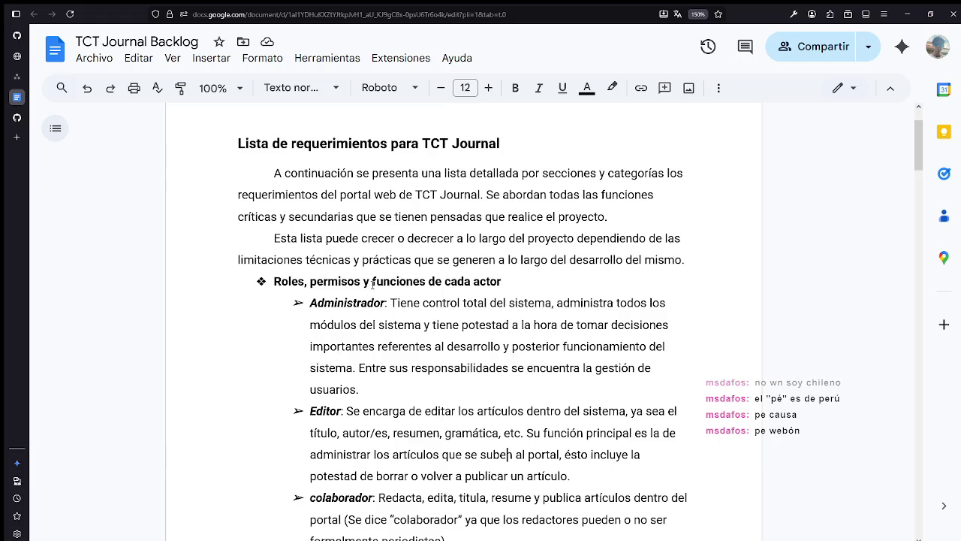
Switch to the TCT_ERD.drawio diagram and select the ARTICLE table.
scroll(357, 321, down, 2)
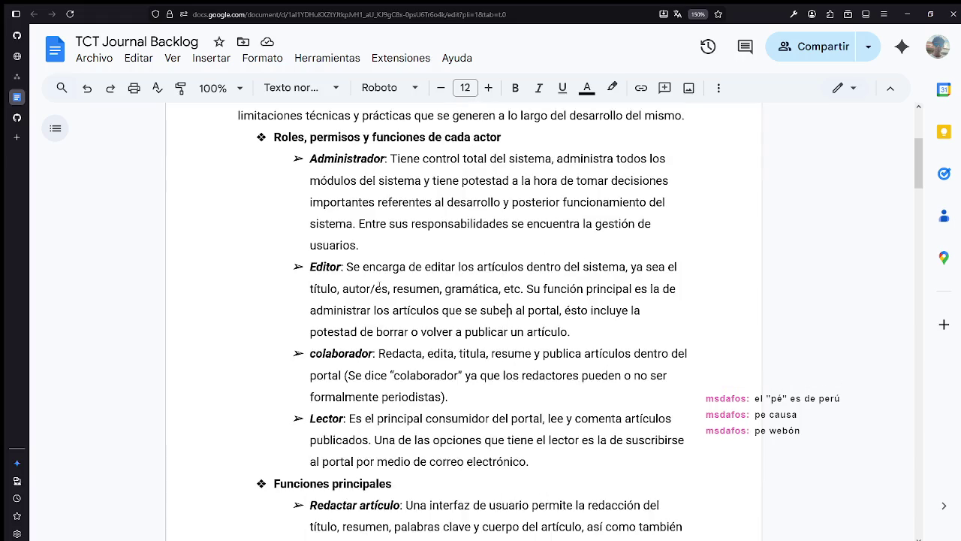
scroll(379, 283, down, 1)
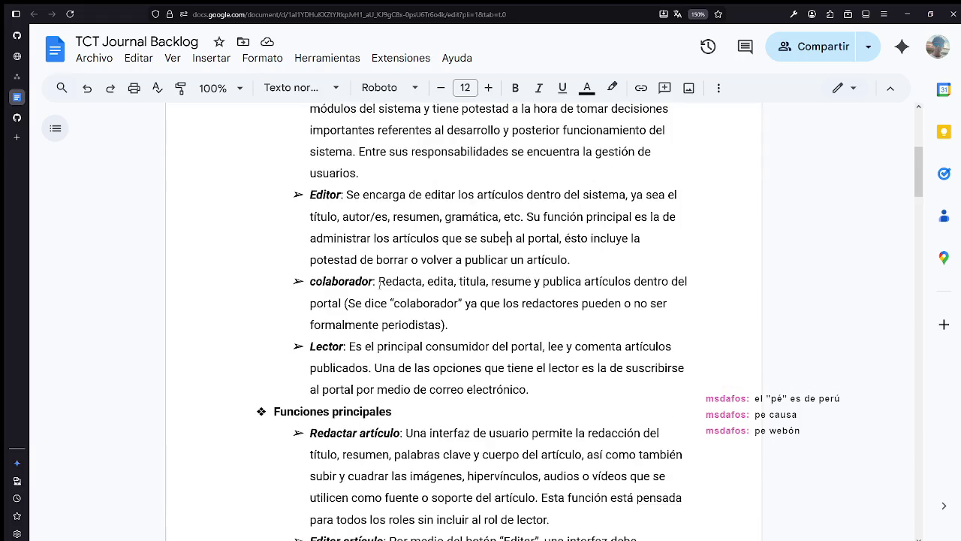
scroll(379, 284, down, 1)
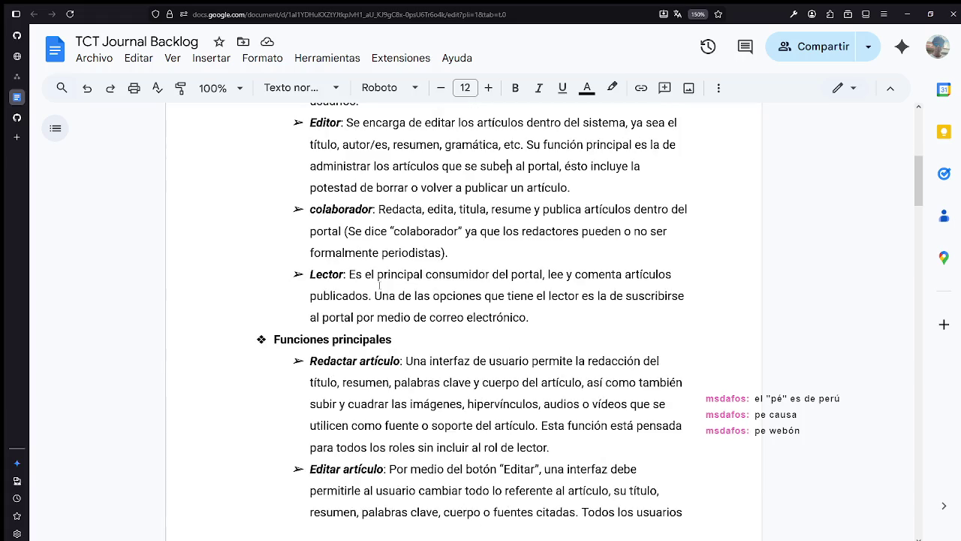
scroll(380, 283, up, 4)
scroll(379, 284, up, 1)
scroll(379, 299, down, 3)
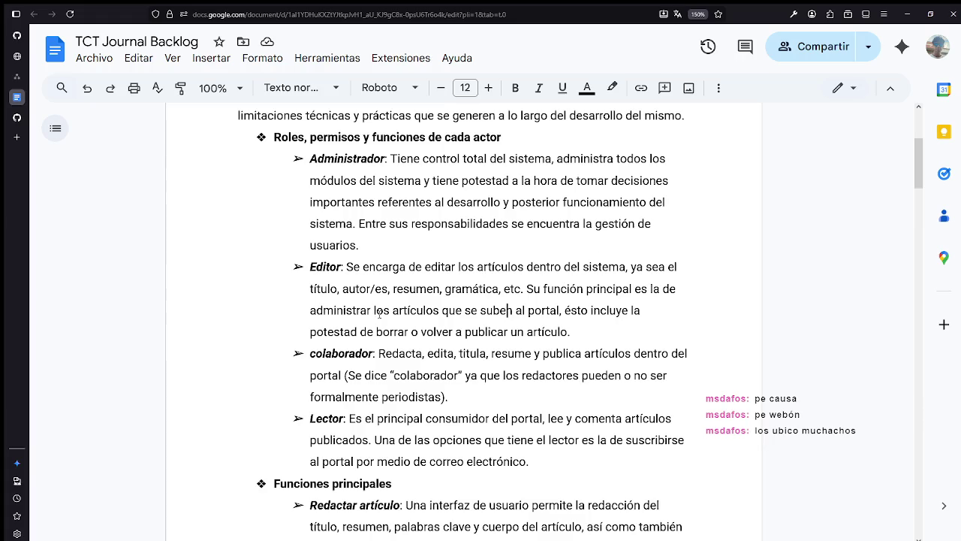
click(18, 79)
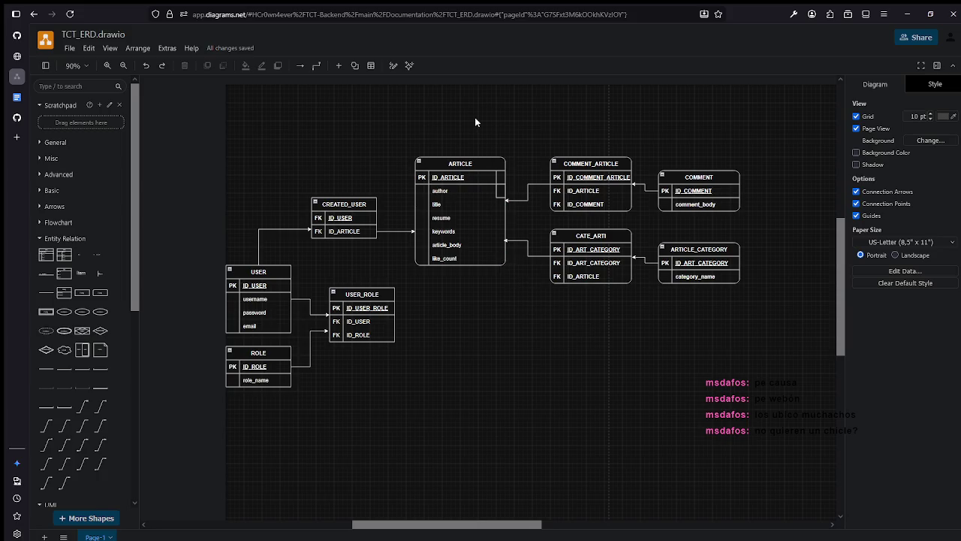
click(479, 162)
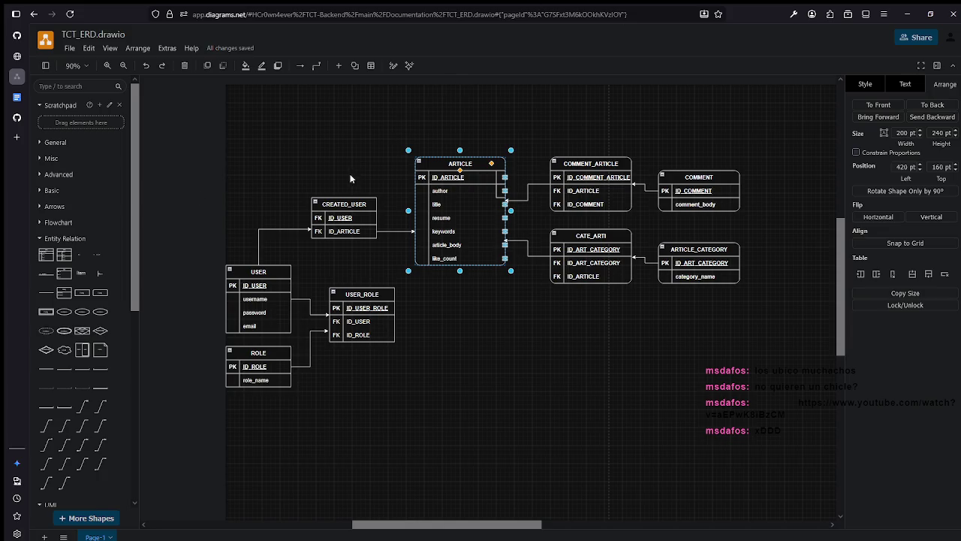
Move the CREATED_USER→ARTICLE connector's start from ID_ARTICLE to ID_USER, then insert a new entity table.
click(400, 234)
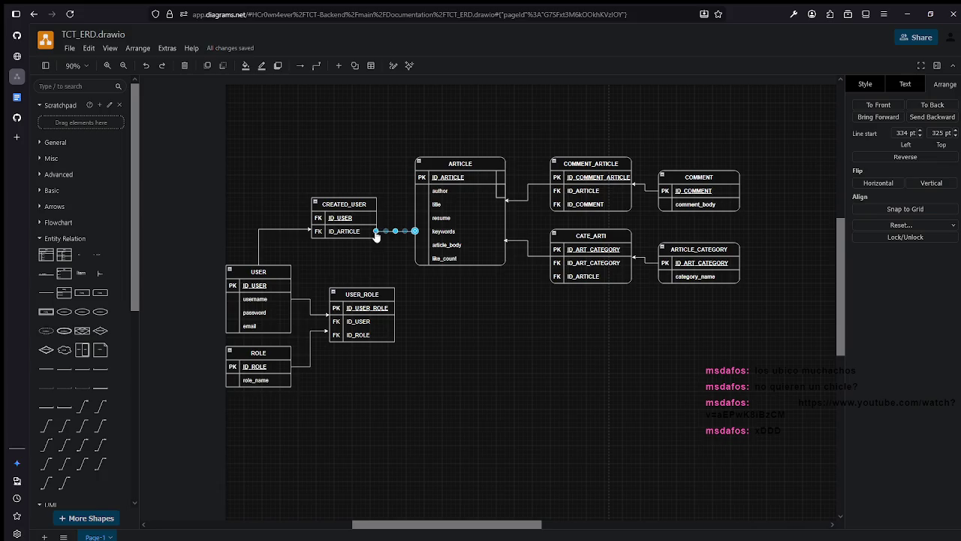
drag(376, 231, 376, 218)
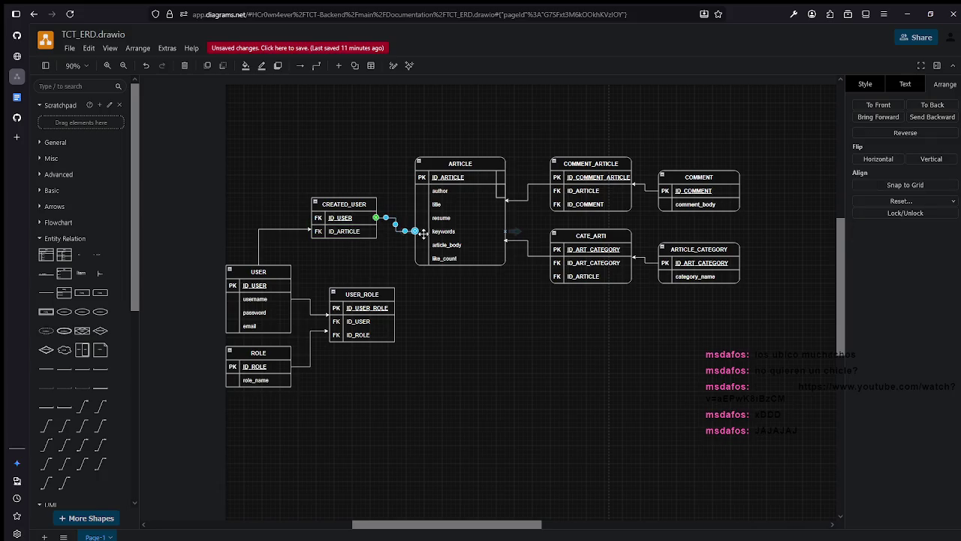
click(419, 275)
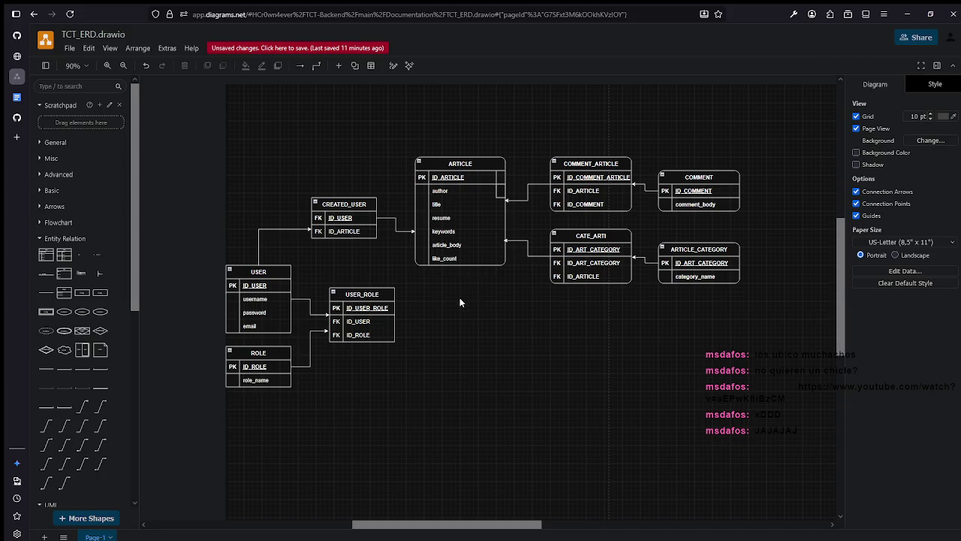
click(45, 256)
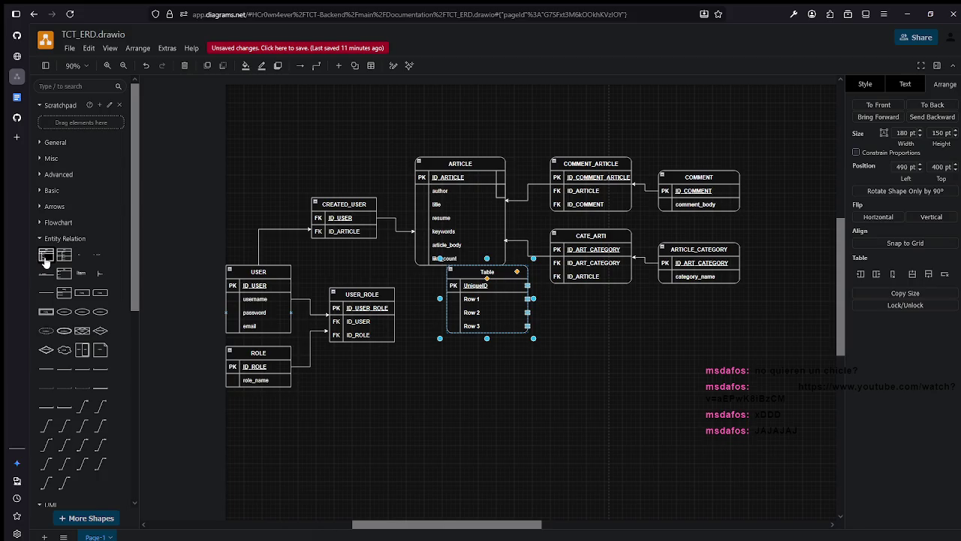
Place the new table below ARTICLE beside USER_ROLE and title it ARTICLE_STATE.
drag(490, 271, 526, 333)
mouse_move(524, 334)
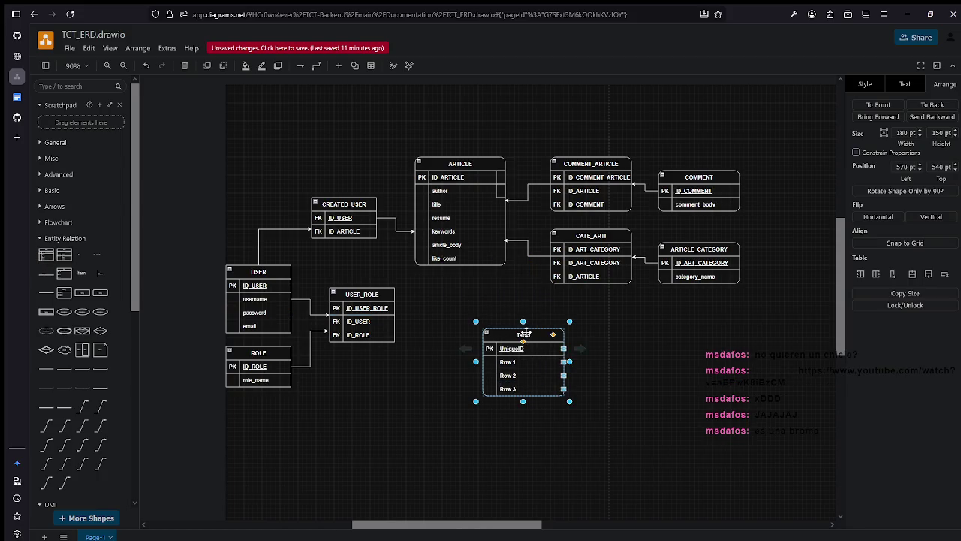
double_click(526, 335)
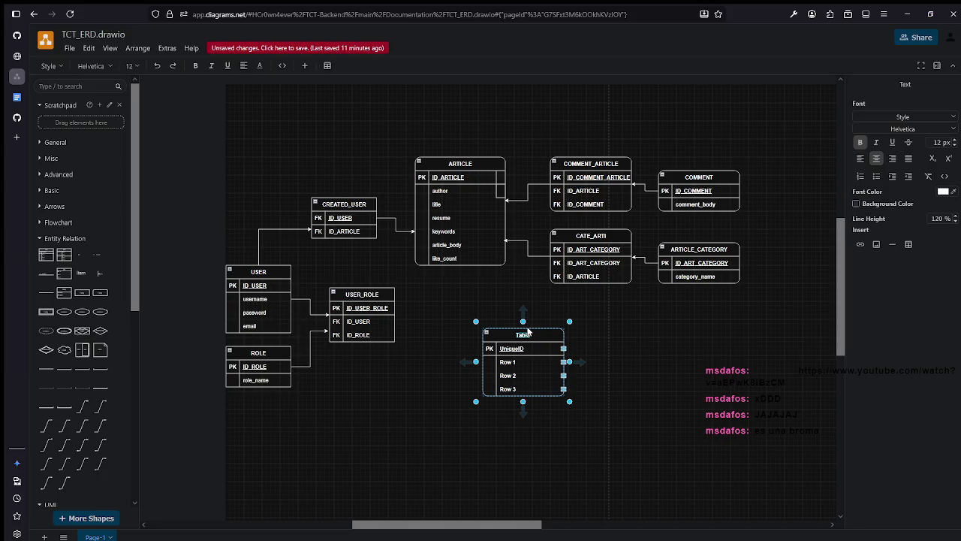
text(ARTICLE)
text(_STATE)
double_click(512, 348)
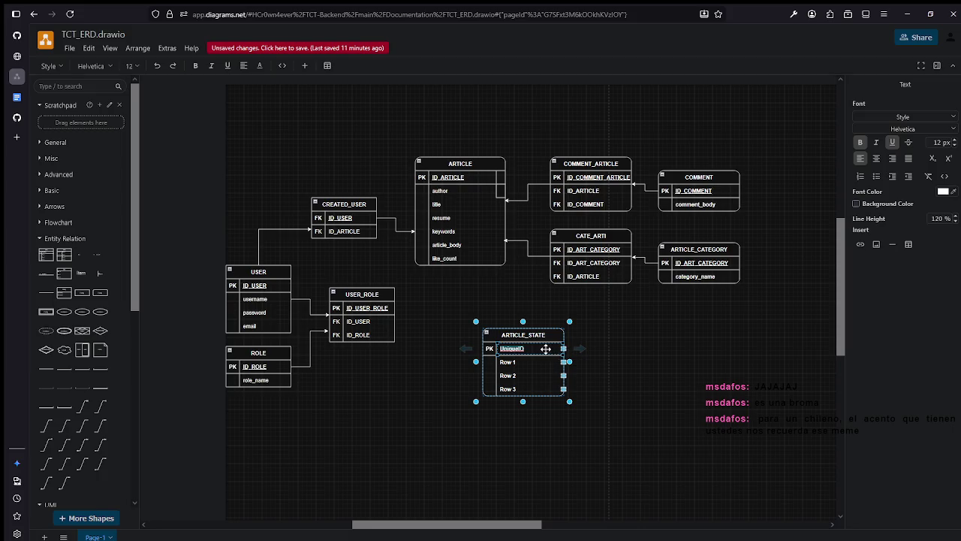
Rename the key field to ID_STATE and delete placeholder Rows 2 and 3.
text(ID_STATE)
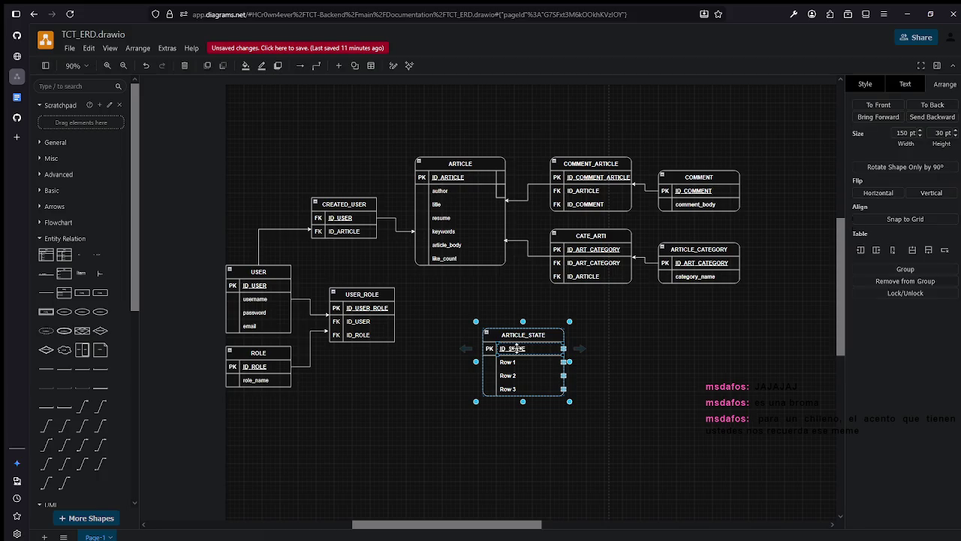
double_click(509, 362)
click(512, 375)
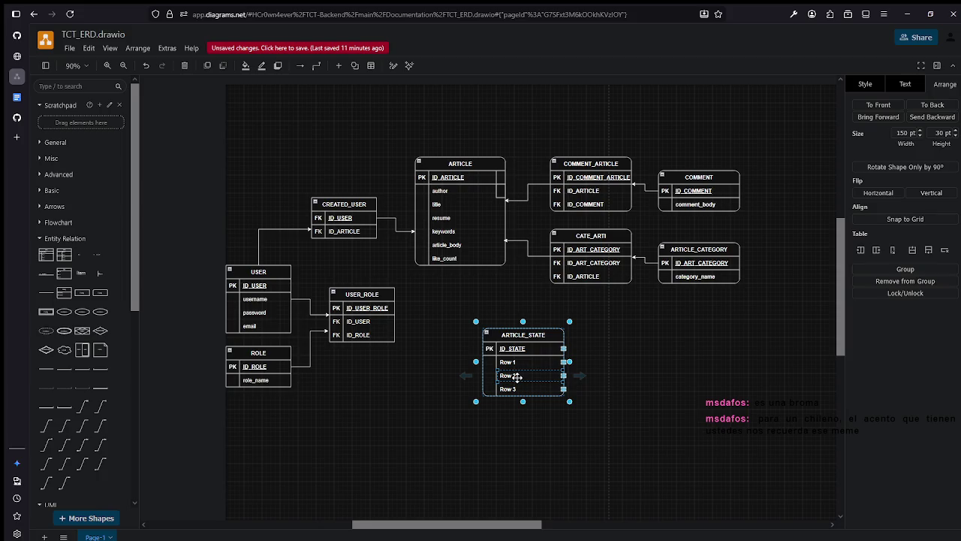
click(606, 401)
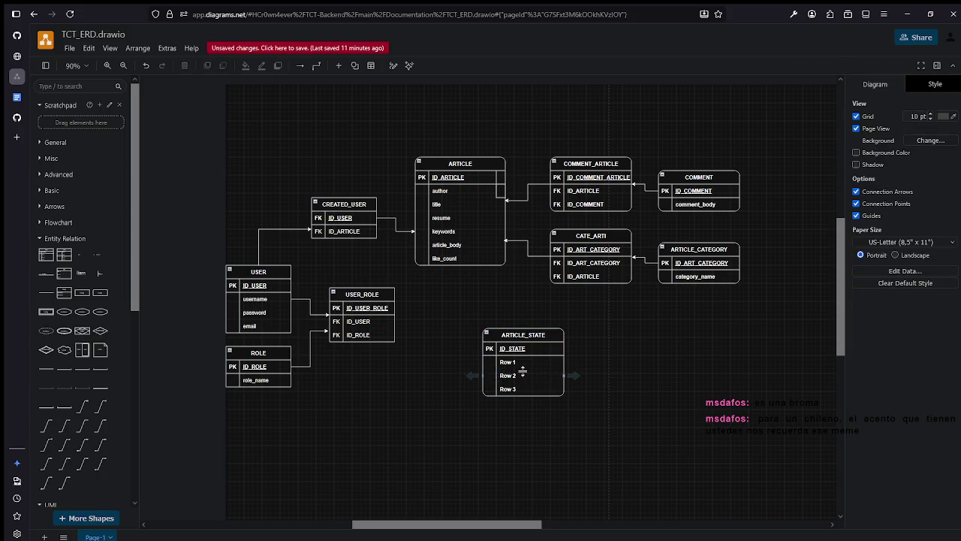
click(553, 369)
click(564, 375)
key(Delete)
click(561, 373)
key(Delete)
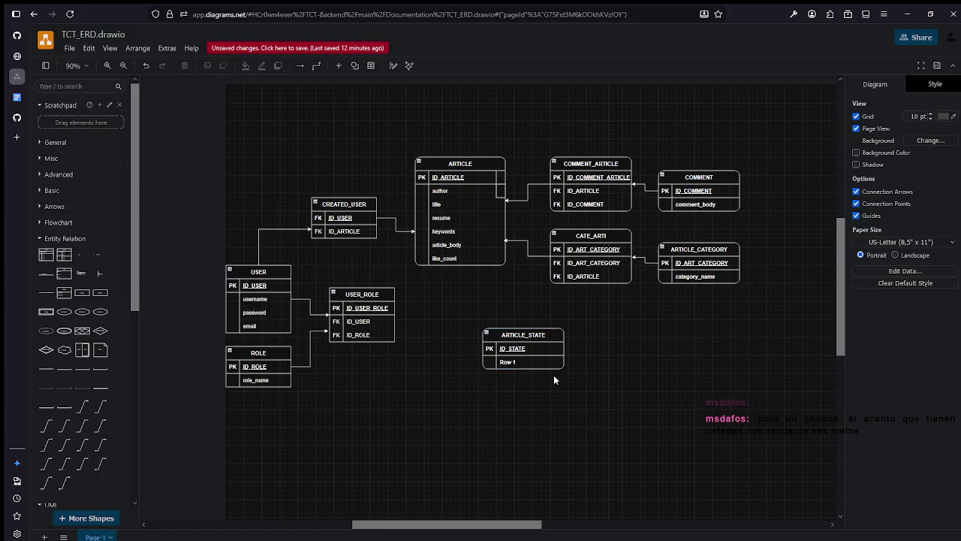
Rename the remaining Row 1 field to STATE_NAME.
double_click(510, 362)
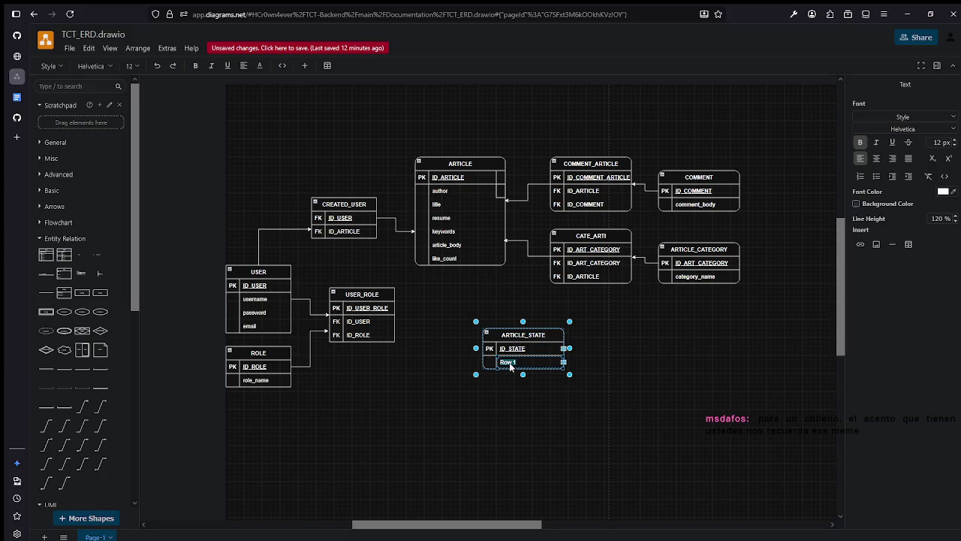
text(ST)
key(BackSpace)
key(BackSpace)
text(STATE_NAME)
Move ARTICLE_STATE down-right and add a linked copy on its left titled ART_STATE.
click(510, 422)
mouse_move(521, 340)
mouse_down()
mouse_move(711, 421)
mouse_move(618, 345)
mouse_up()
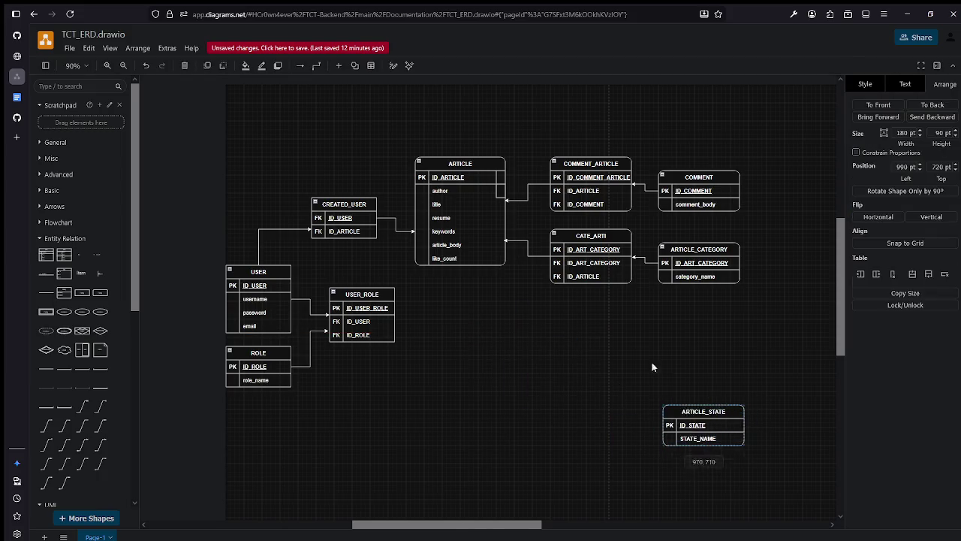
click(592, 367)
mouse_move(605, 362)
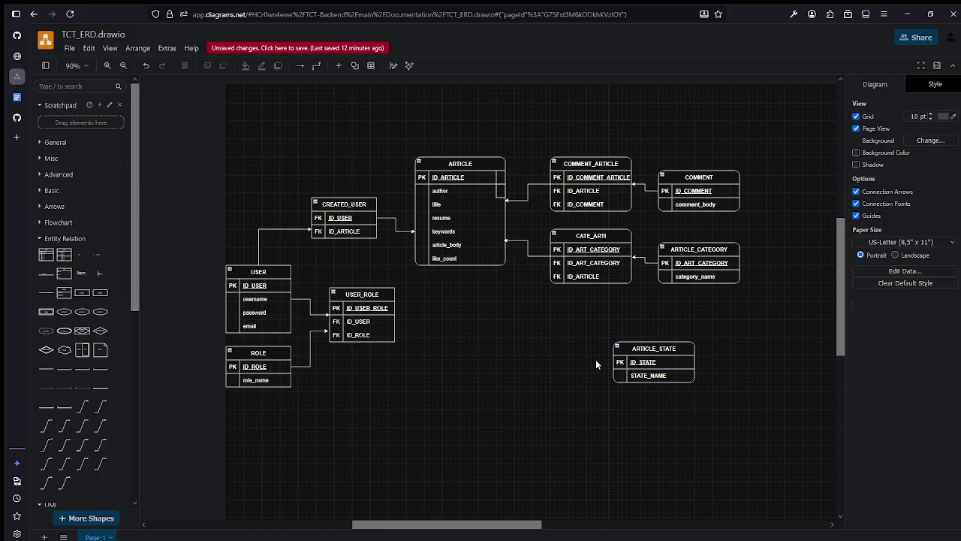
click(595, 361)
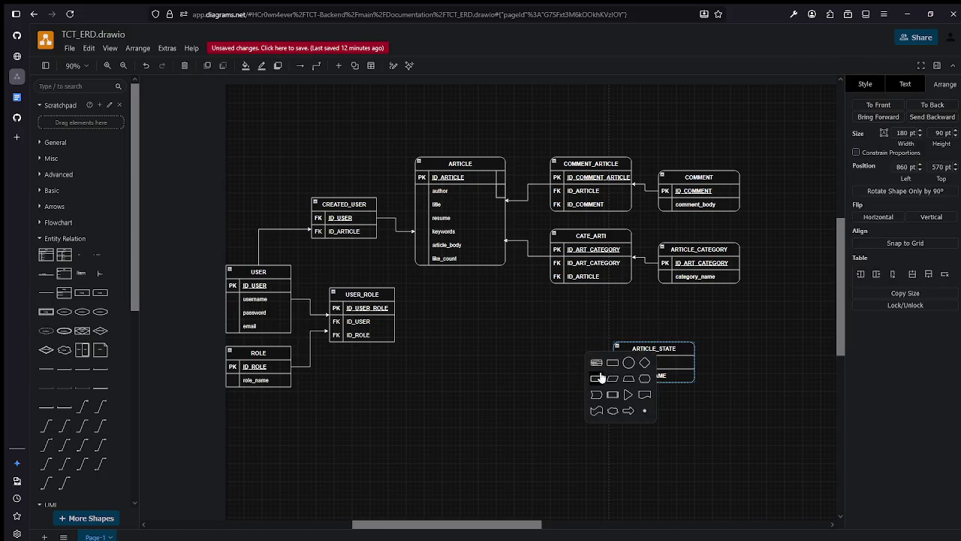
click(601, 377)
double_click(542, 350)
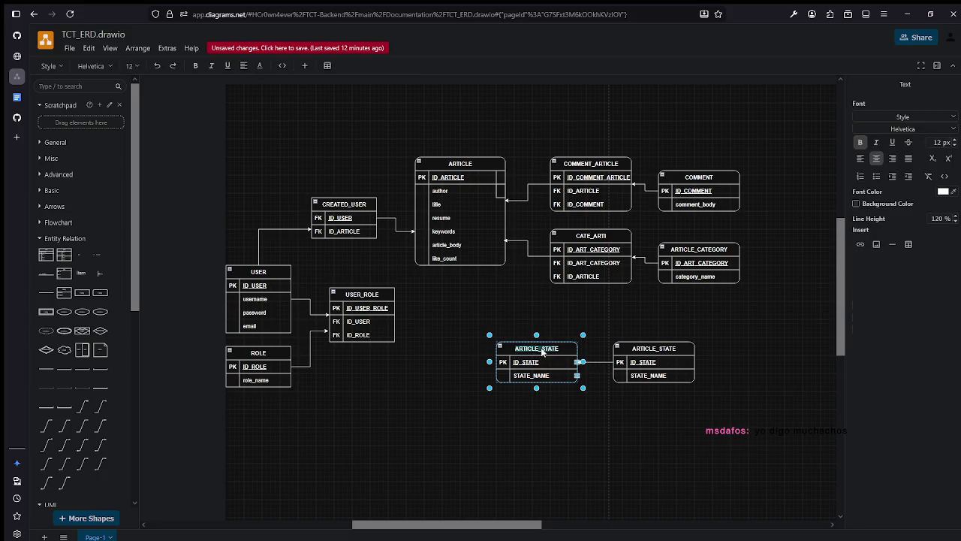
text(a)
text(ARTI)
text(_STATE)
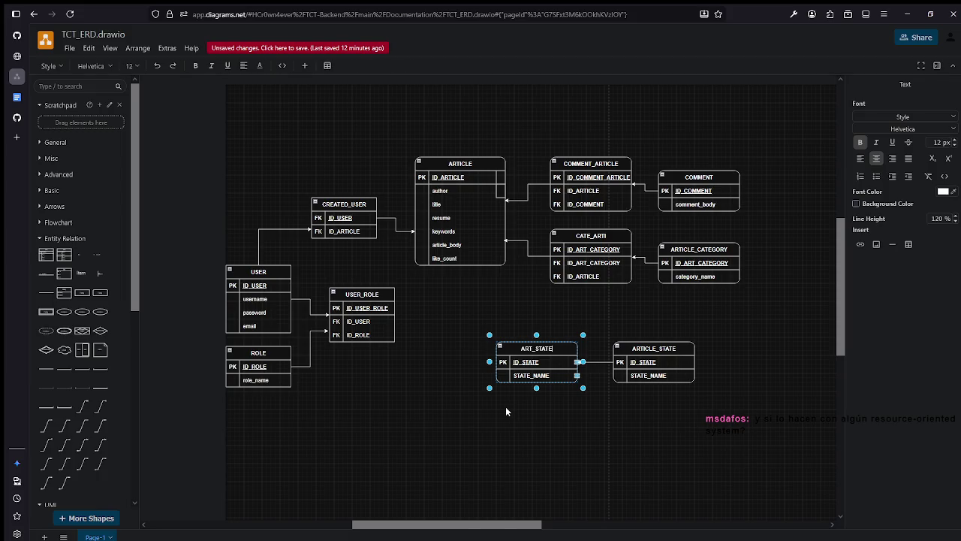
key(Escape)
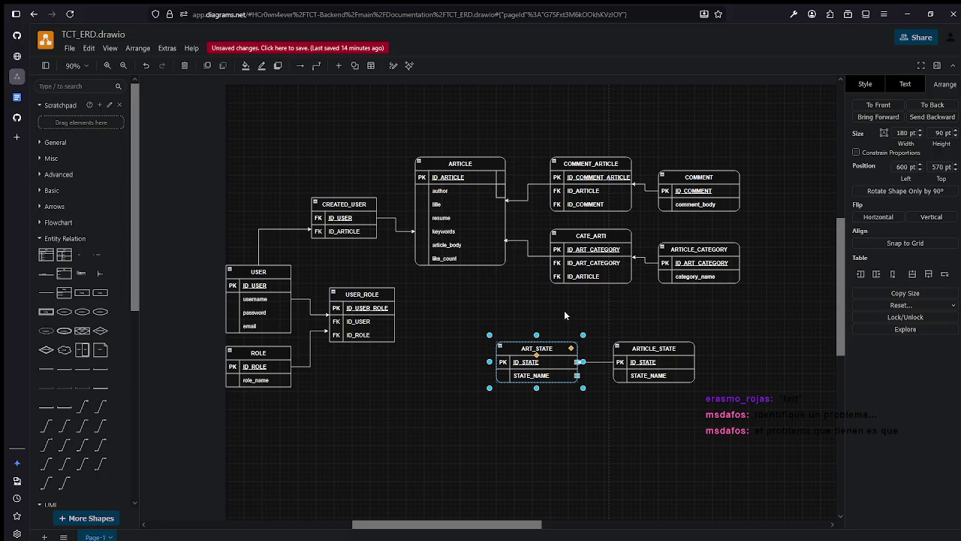
Connect ART_STATE upward to ARTICLE's bottom edge, below the like_count row.
click(618, 326)
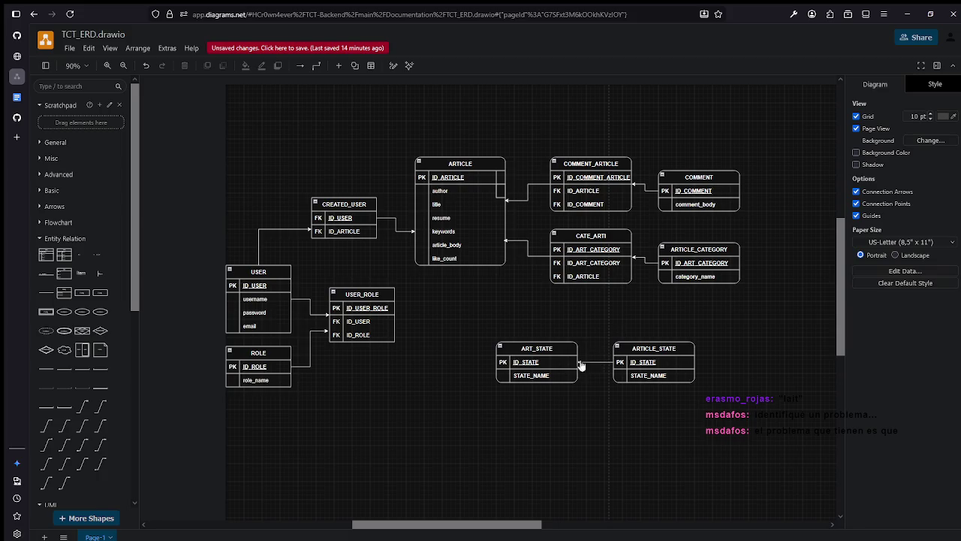
click(527, 342)
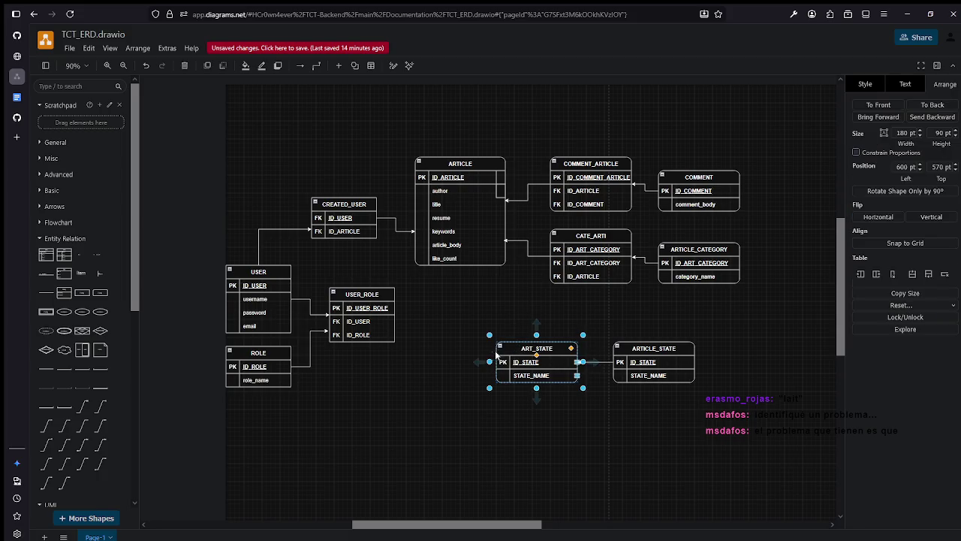
drag(487, 362, 459, 262)
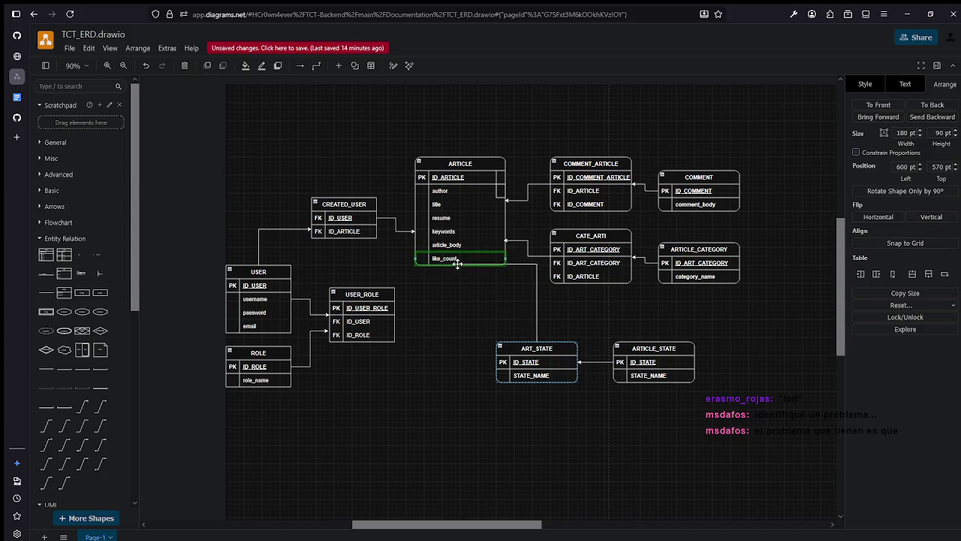
mouse_move(459, 263)
mouse_down()
mouse_move(451, 273)
mouse_move(457, 266)
mouse_up()
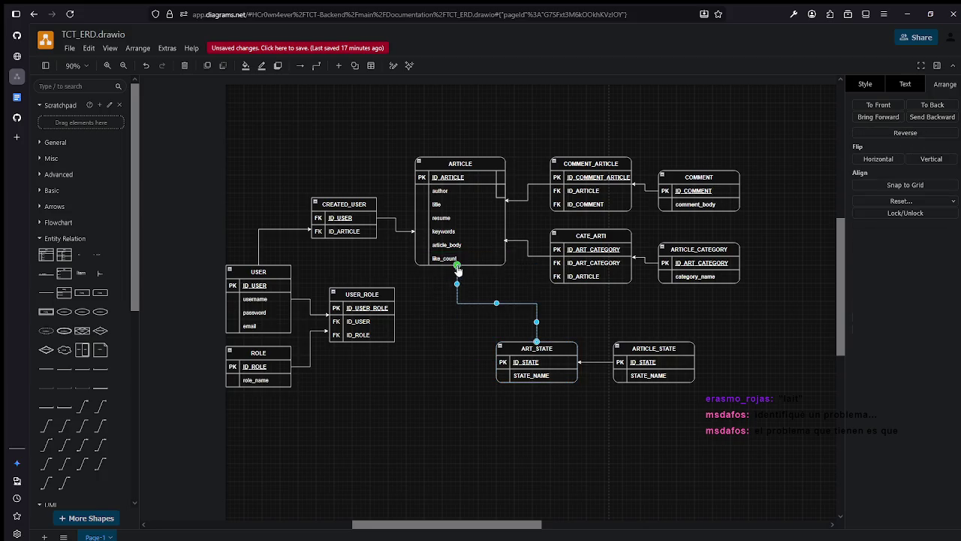
click(569, 310)
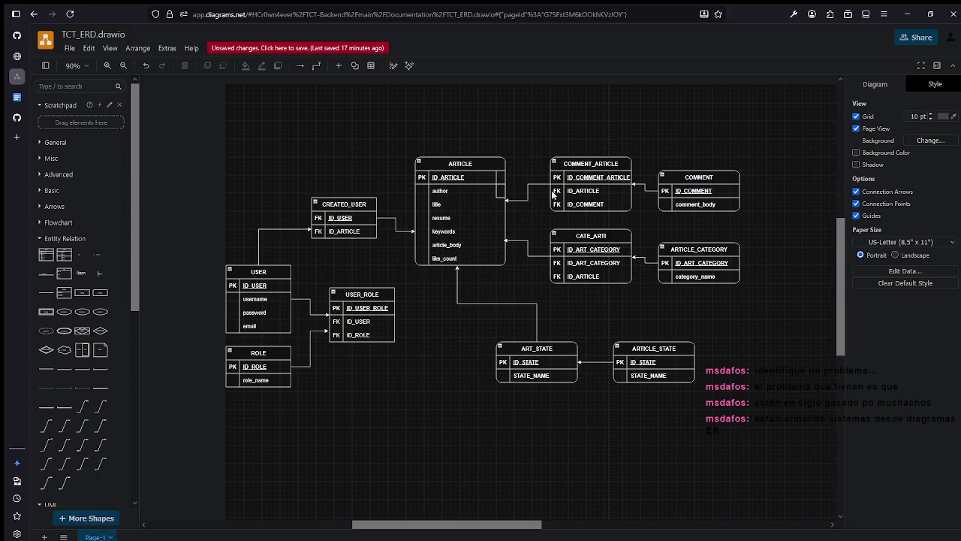
drag(744, 130, 566, 301)
click(676, 300)
drag(572, 347, 591, 342)
drag(668, 348, 700, 346)
click(656, 414)
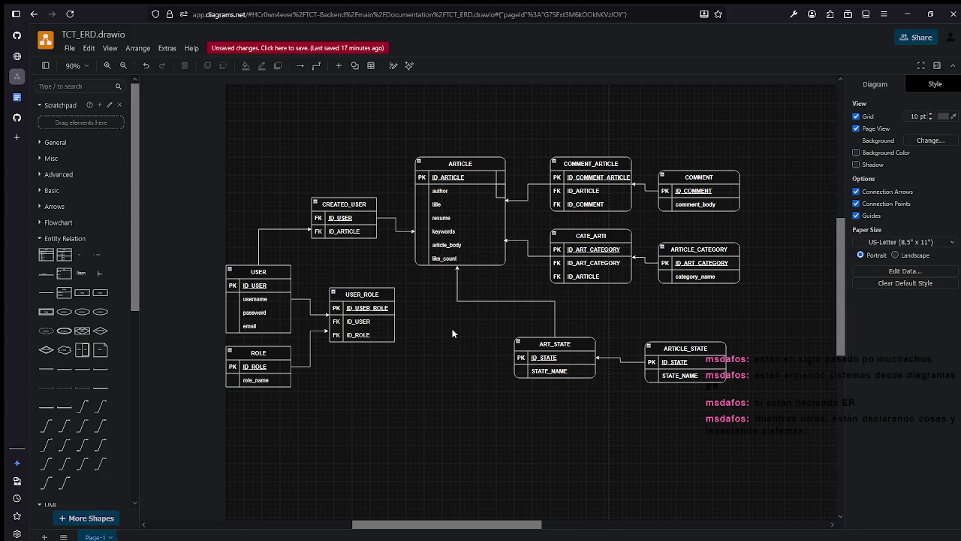
drag(336, 408, 208, 262)
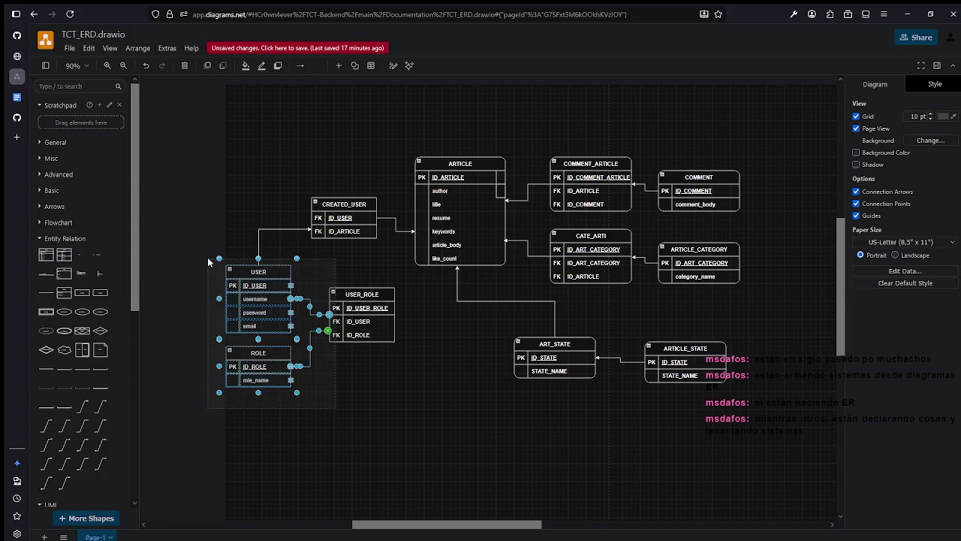
drag(425, 415, 159, 249)
click(480, 389)
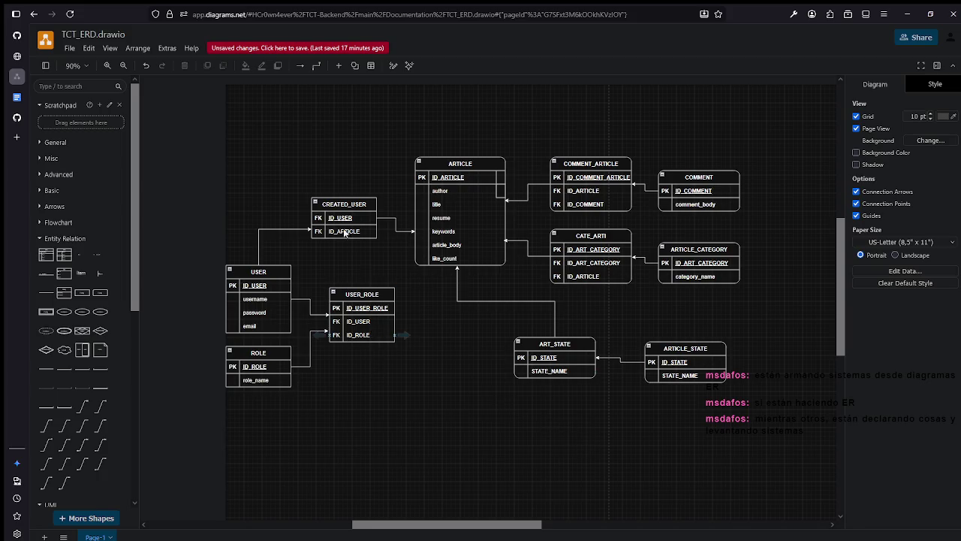
Save the diagram to the repository with the commit message 'Update TCT_ERD.drawio'.
click(64, 48)
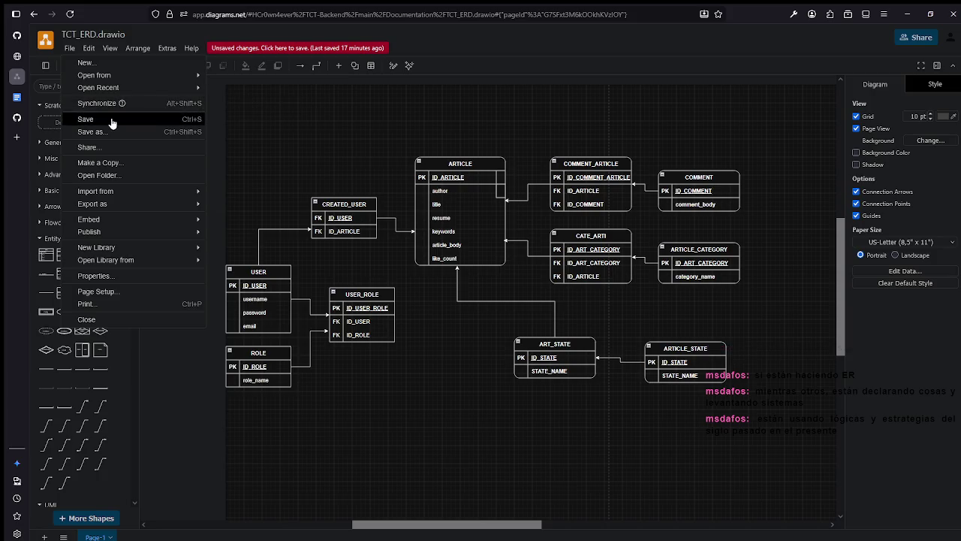
click(111, 122)
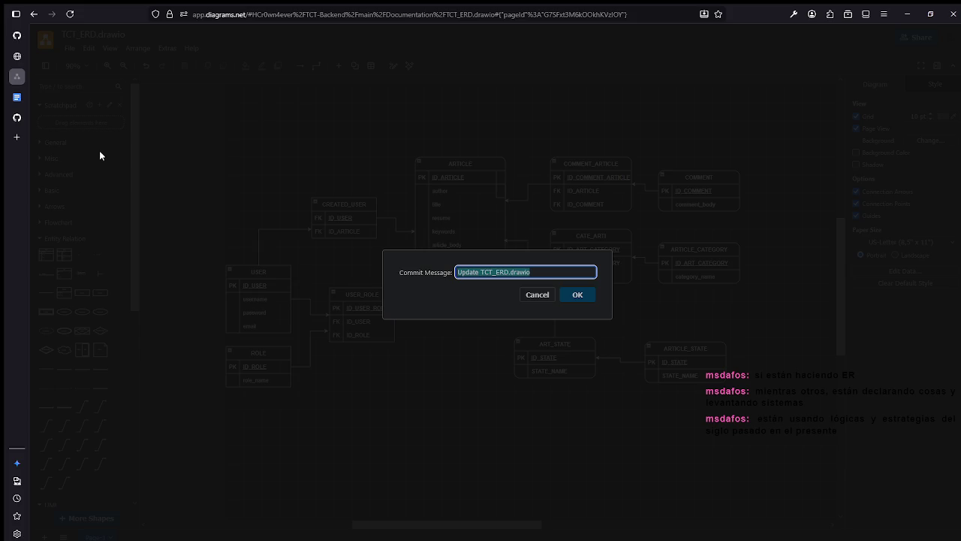
click(585, 299)
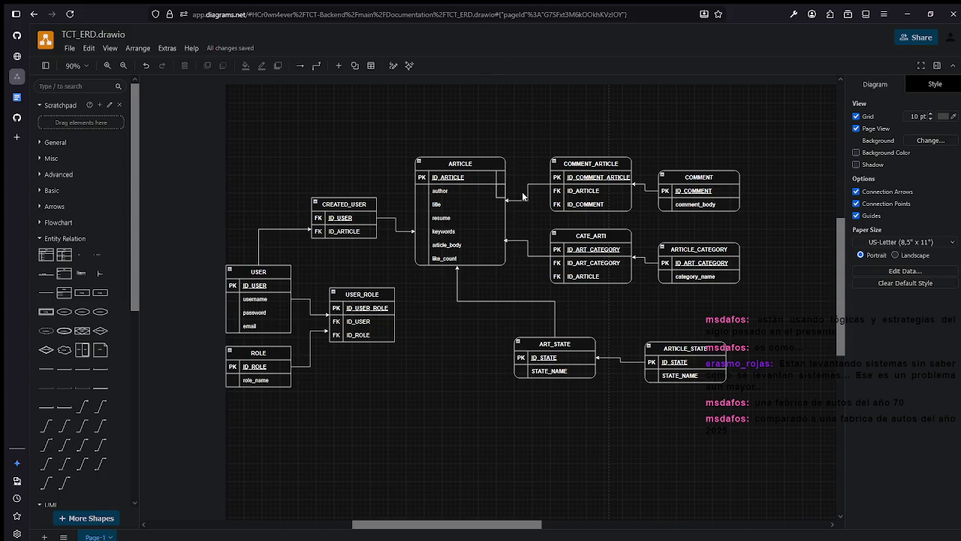
Drag USER_ROLE down-left to about 200, 480, next to USER and ROLE.
drag(517, 185, 447, 266)
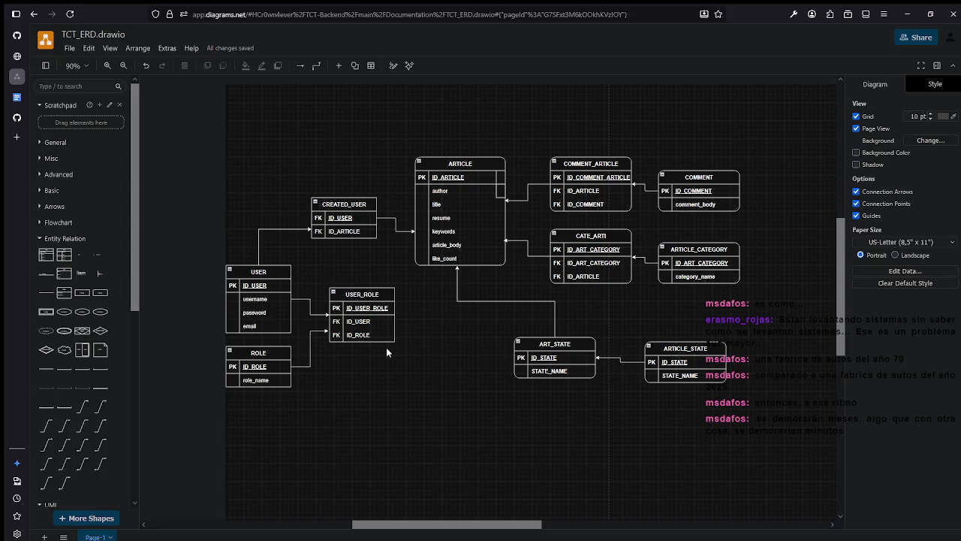
click(389, 315)
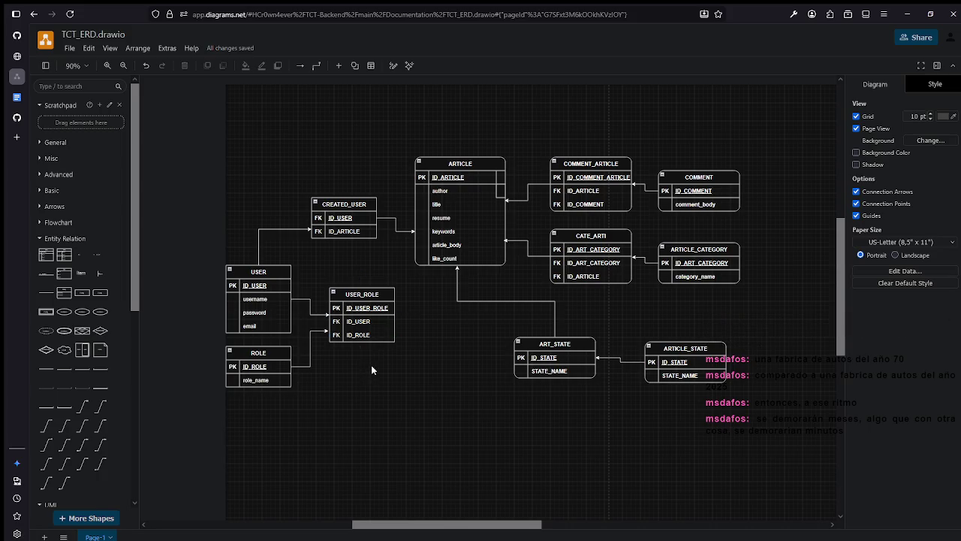
mouse_move(362, 313)
click(364, 302)
drag(363, 302, 347, 310)
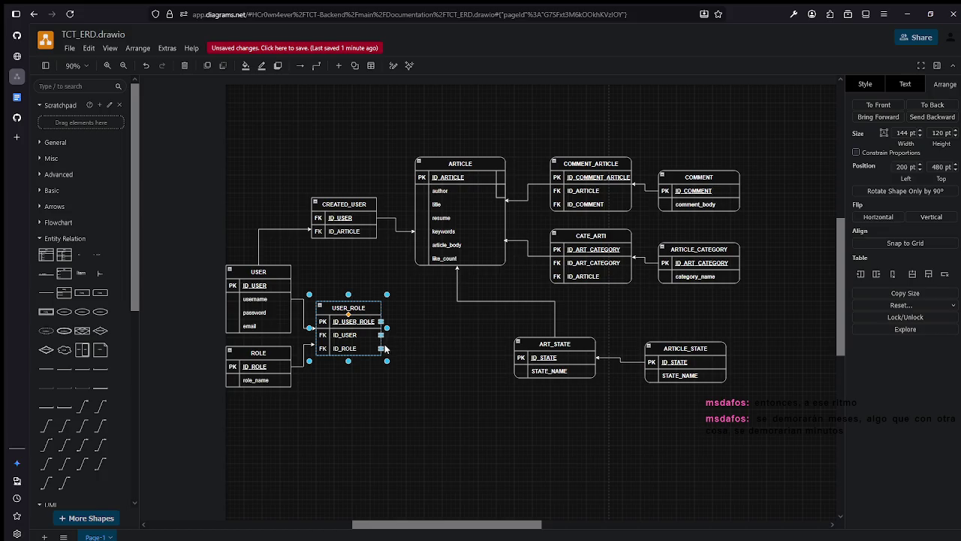
click(352, 273)
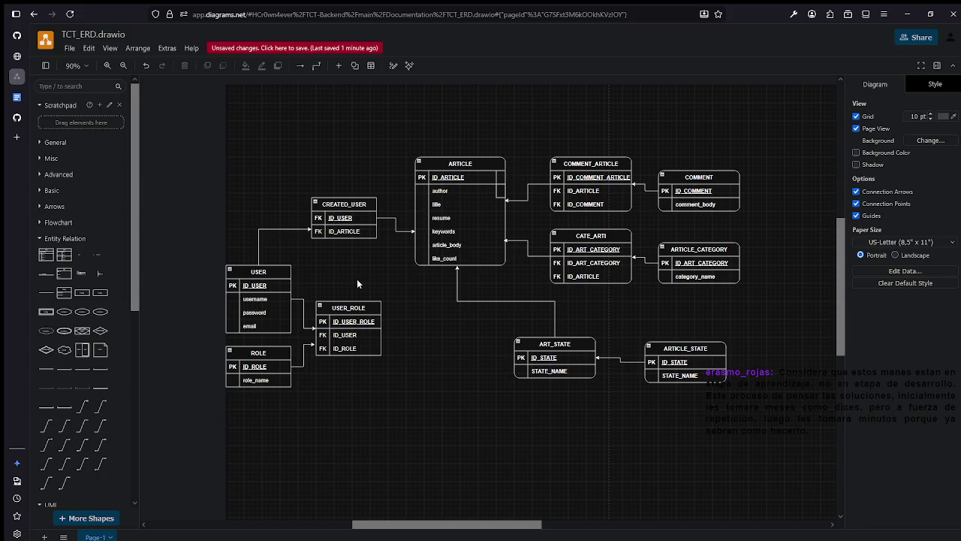
Commit the repositioned USER_ROLE layout to the repository with the default message.
click(69, 49)
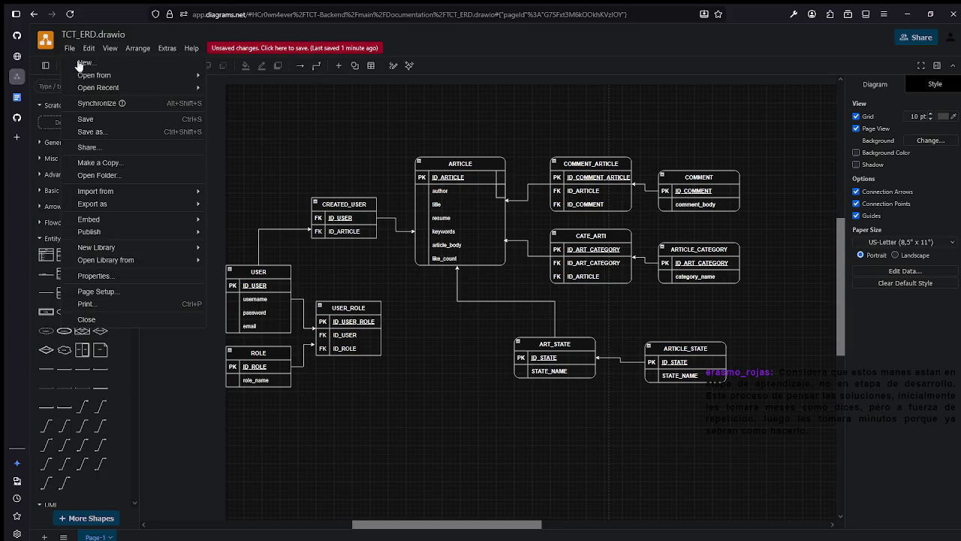
click(124, 123)
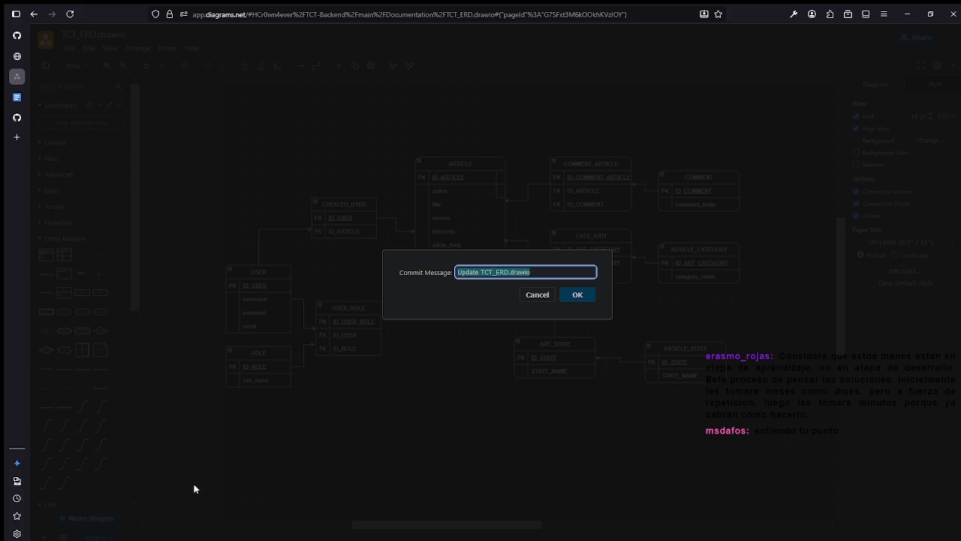
click(588, 295)
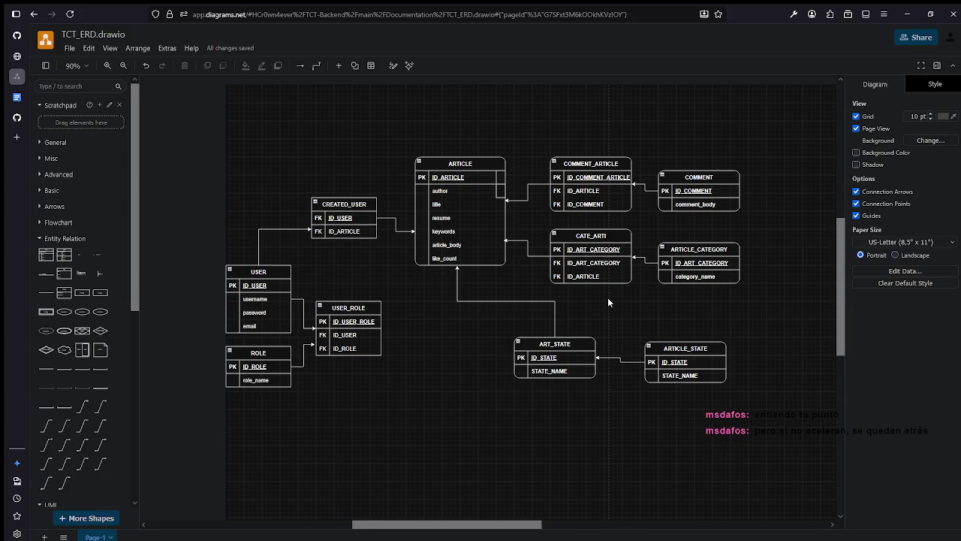
Reroute the USER–CREATED_USER connector to leave USER's top center at the ID_USER row level.
click(296, 229)
drag(297, 229, 298, 221)
drag(258, 256, 259, 268)
click(342, 263)
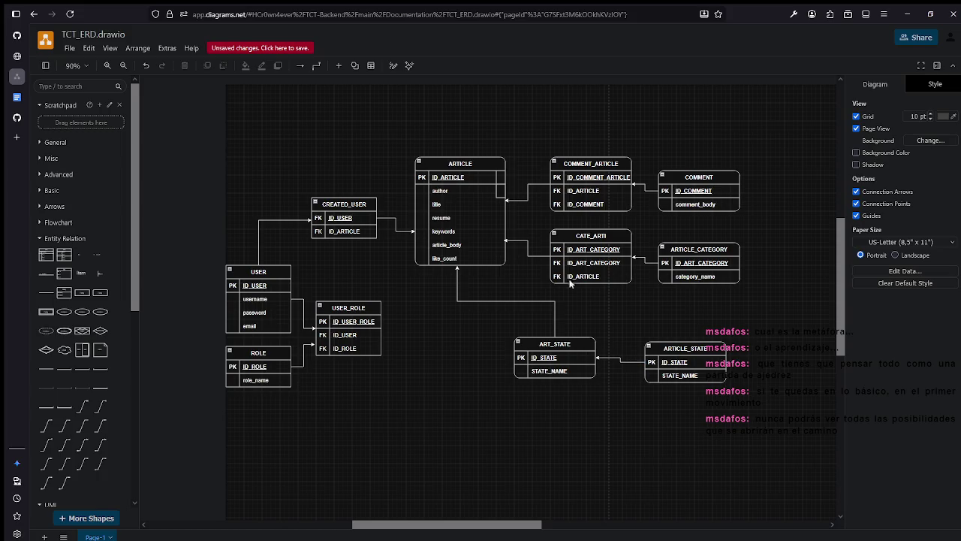
Save the TCT_ERD diagram, committing it to GitHub with the default commit message.
click(69, 48)
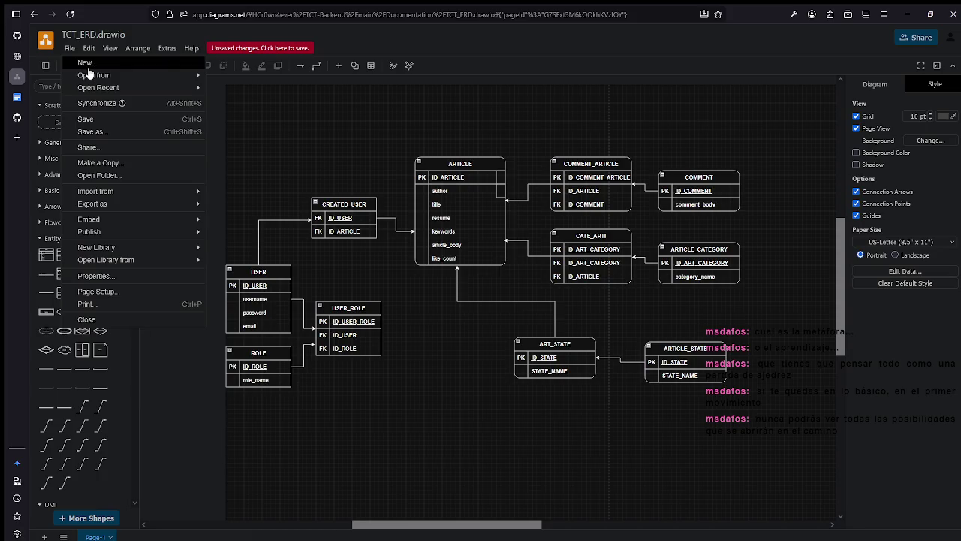
click(86, 119)
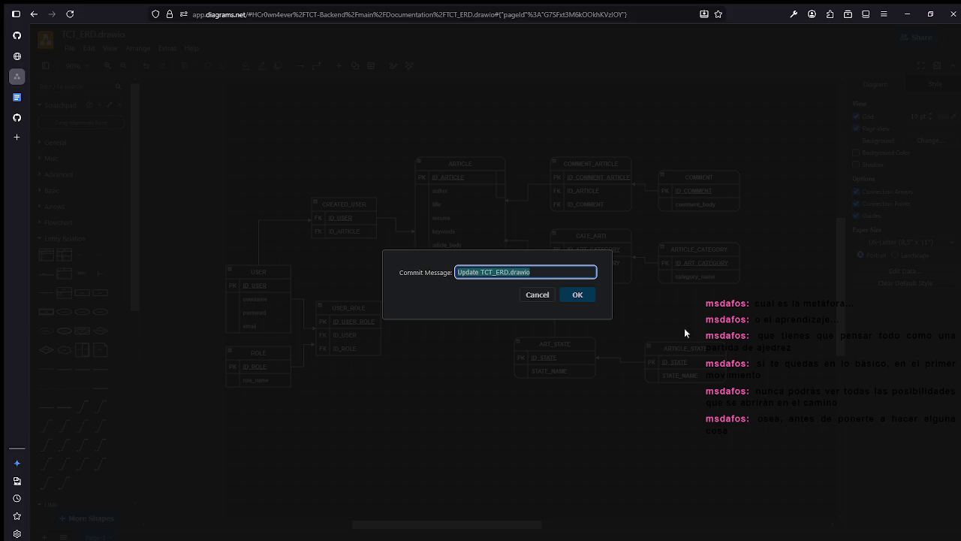
click(577, 293)
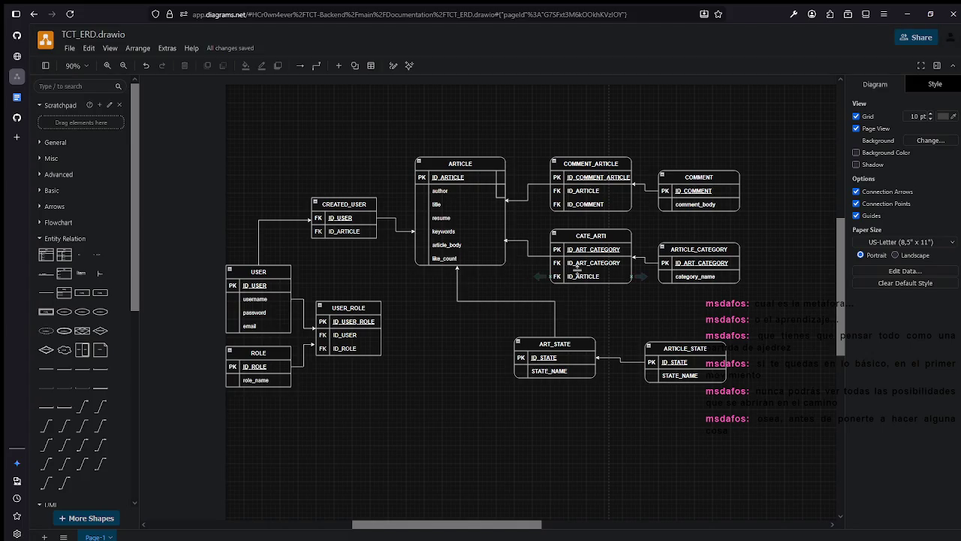
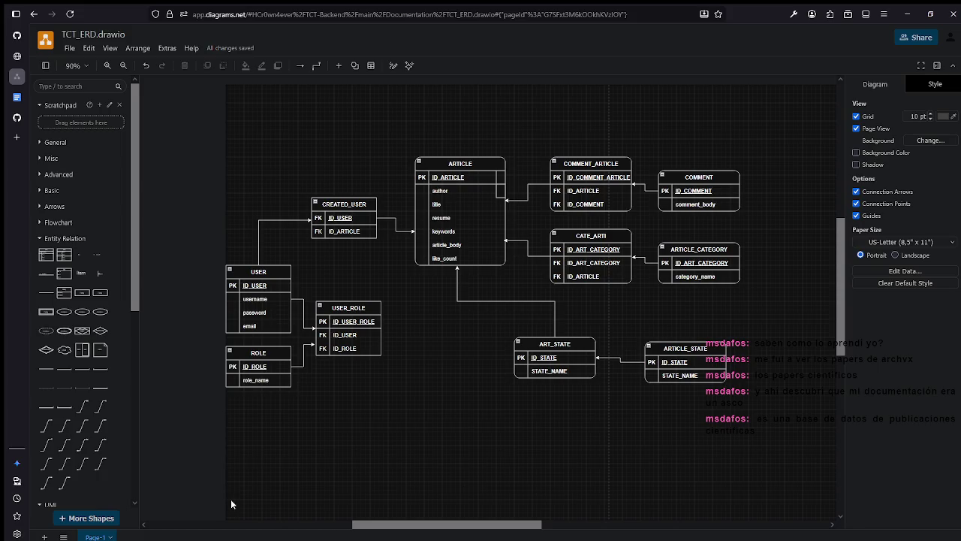
Search Google for the exact term ARCHVX and open the arXiv.org e-Print archive result.
key(ctrl+t)
text(ARCHVS)
key(BackSpace)
text(X)
key(Return)
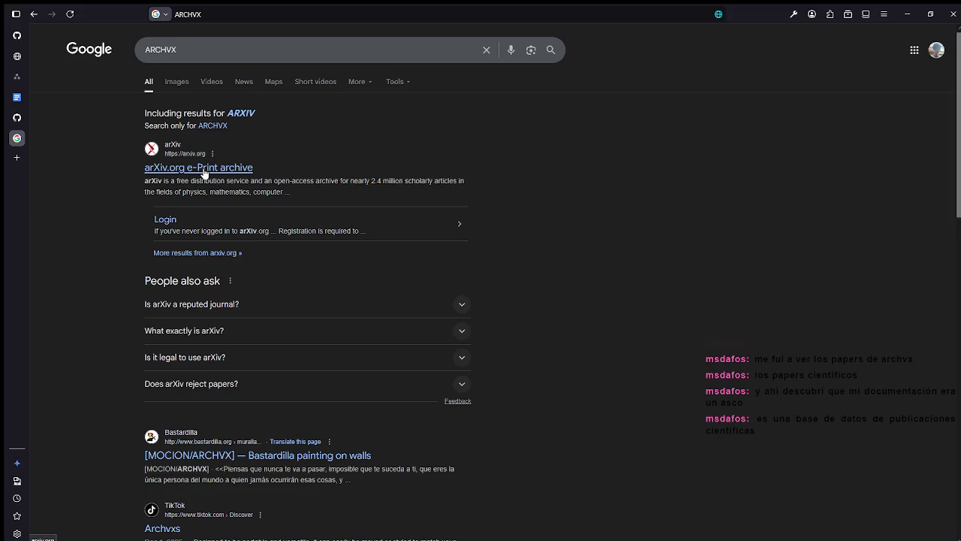
click(211, 127)
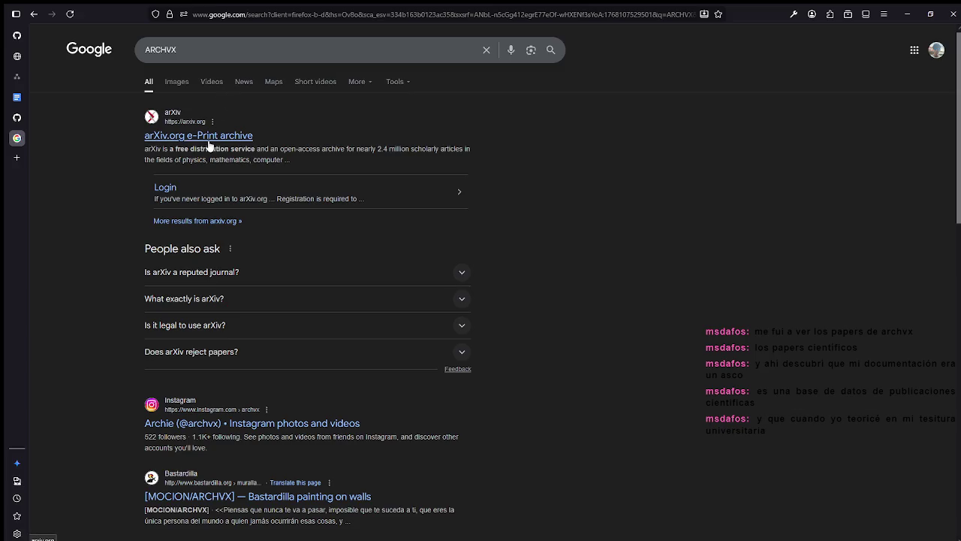
click(213, 129)
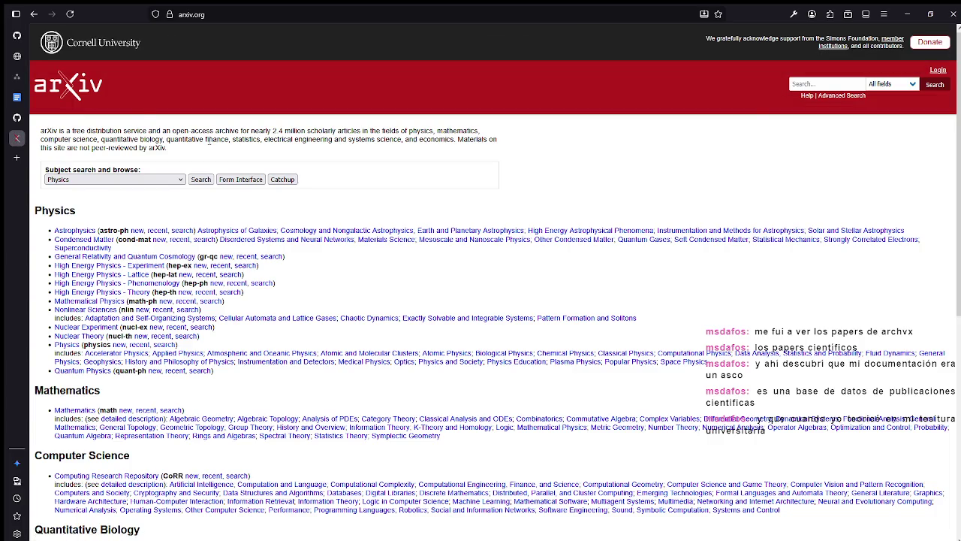
Go back from the arXiv homepage to the Google results for ARCHVX.
key(alt+Left)
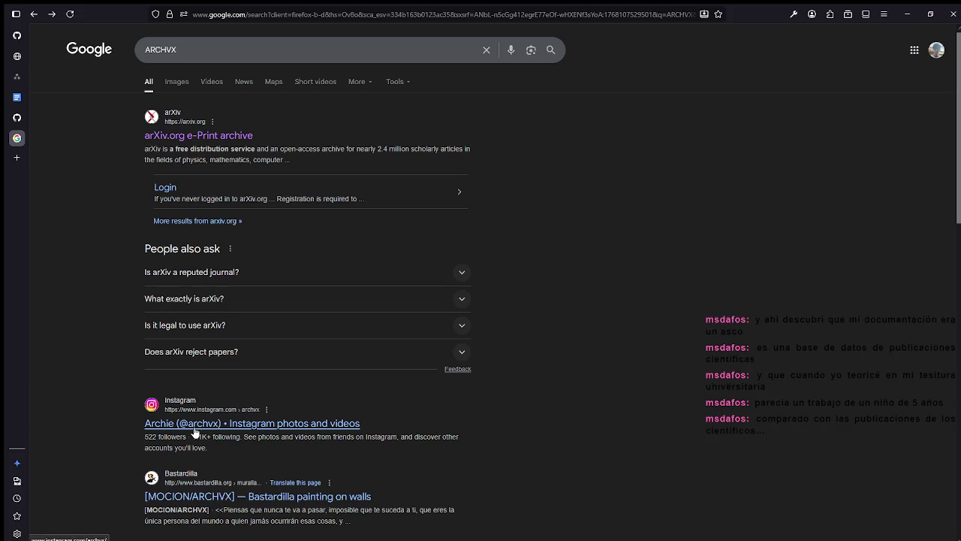
Check the Instagram result for archvx, come back, and open the arXiv.org e-Print archive result.
scroll(193, 432, down, 5)
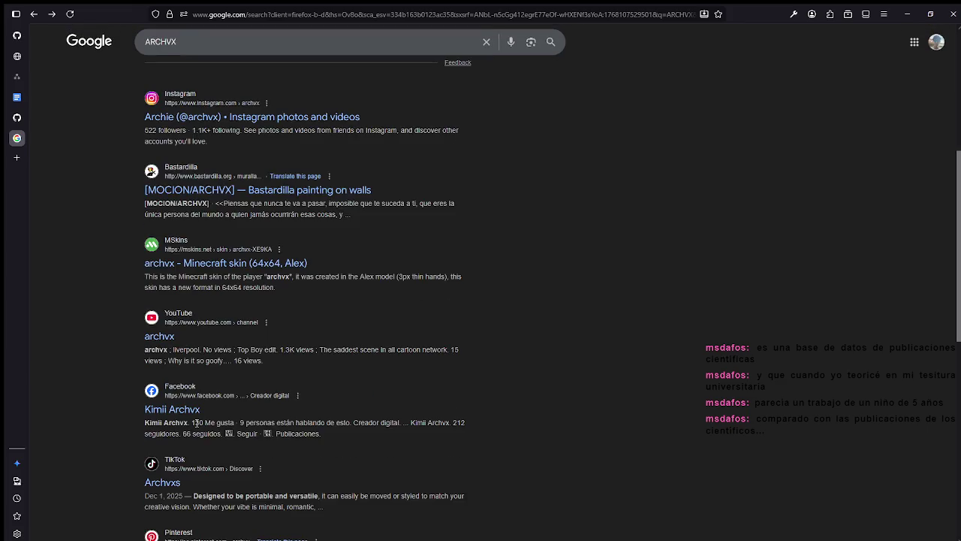
scroll(194, 423, up, 4)
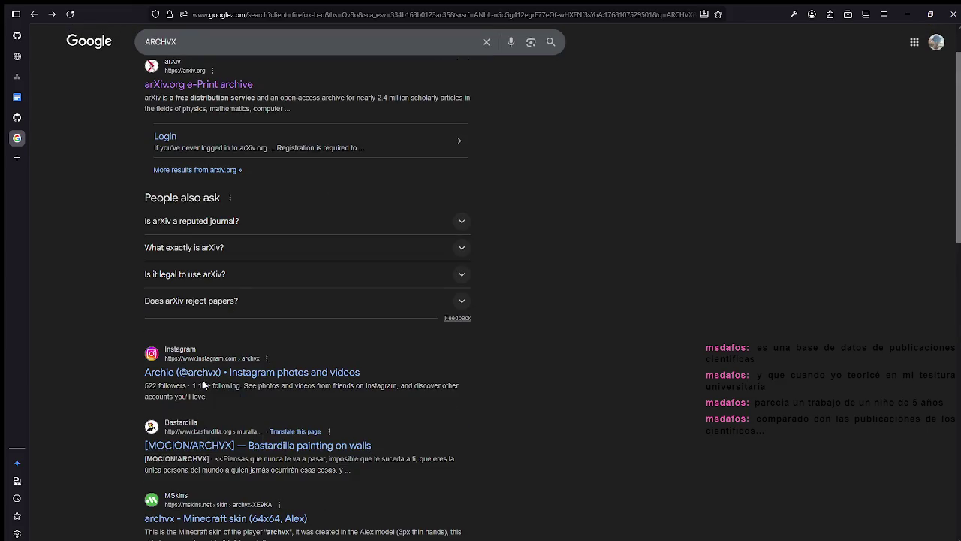
click(255, 373)
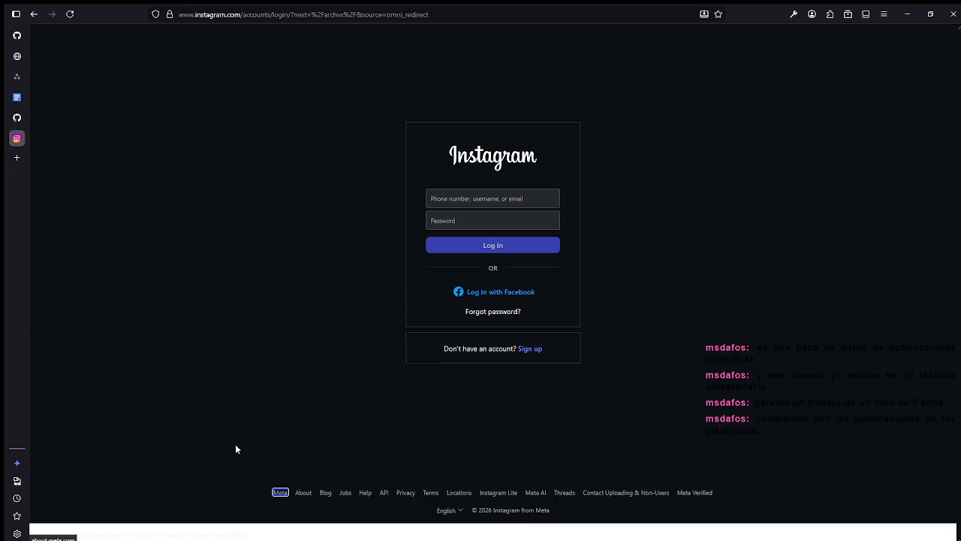
key(alt+Left)
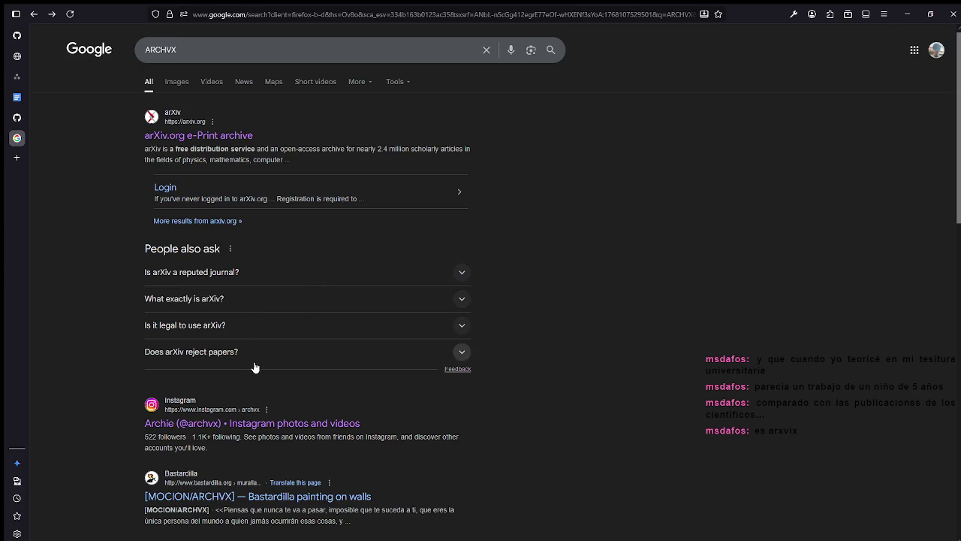
click(235, 135)
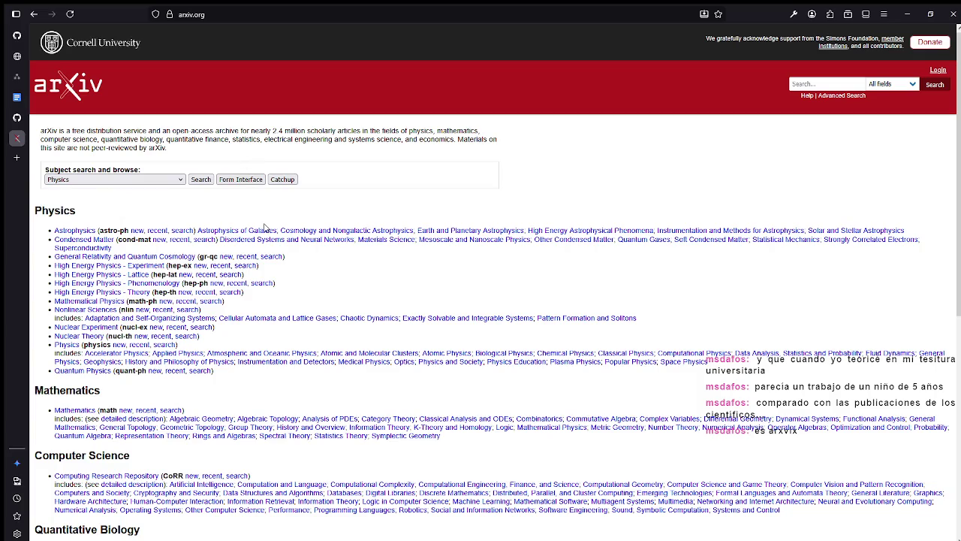
Find Computer Science on the arXiv homepage and open Computational Engineering, Finance, and Science (cs.CE) recent submissions.
scroll(304, 217, down, 2)
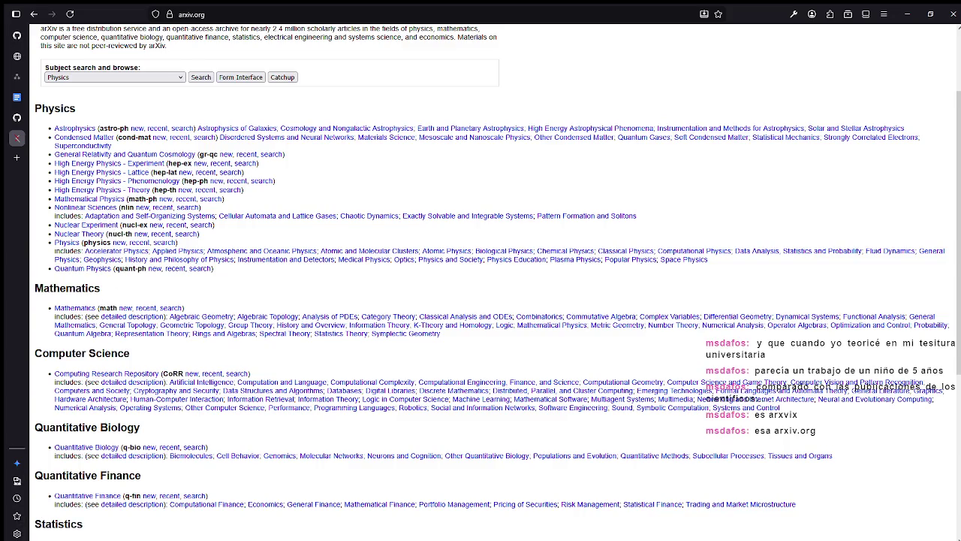
scroll(348, 266, up, 2)
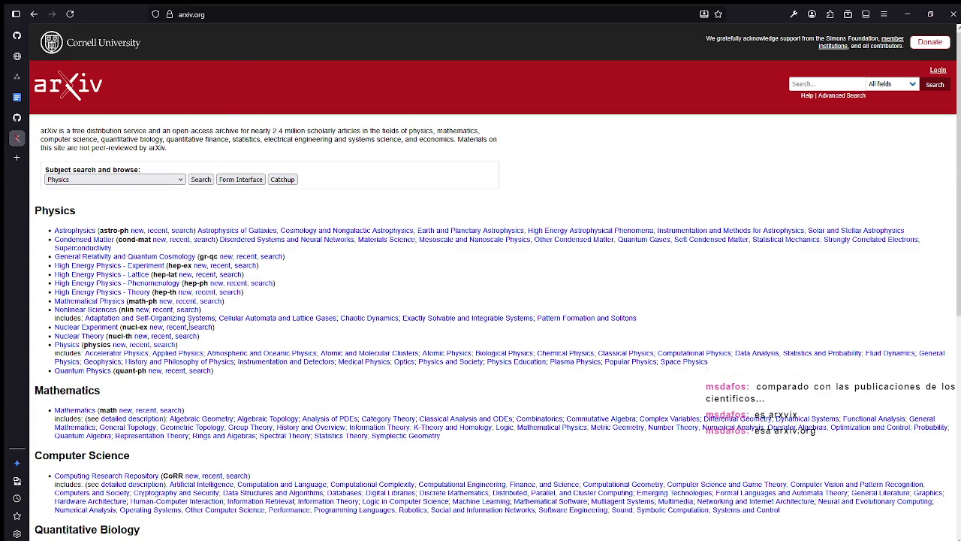
scroll(197, 326, down, 3)
scroll(196, 327, down, 3)
scroll(197, 326, up, 2)
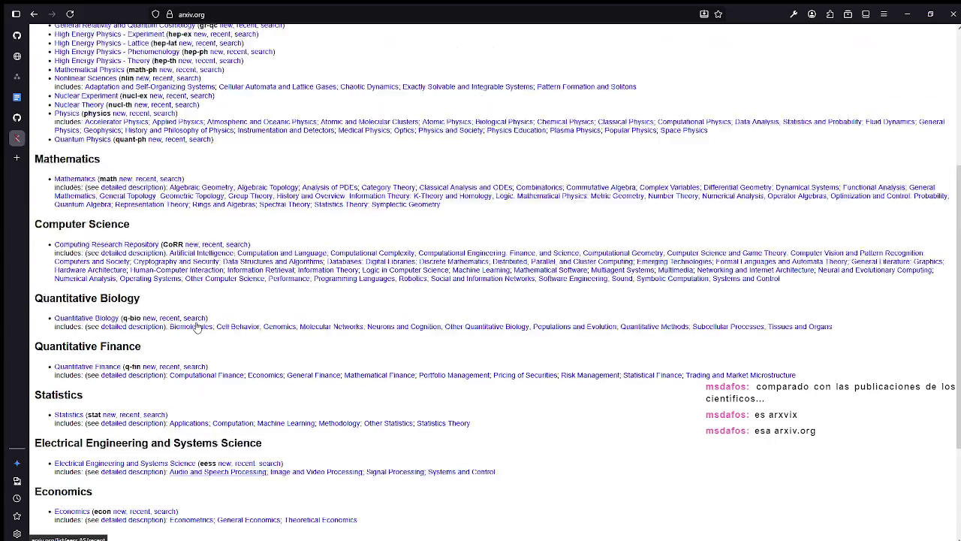
scroll(197, 327, up, 1)
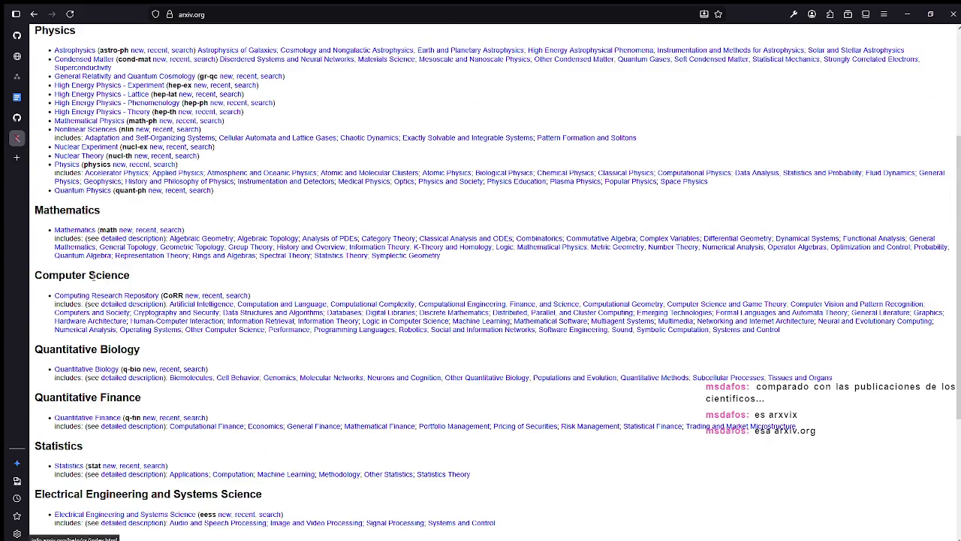
scroll(93, 276, down, 1)
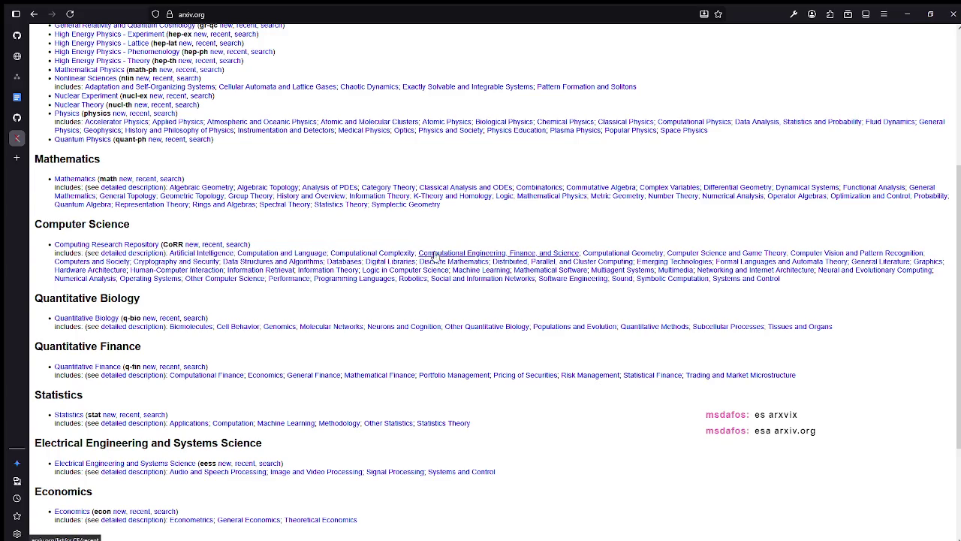
click(470, 257)
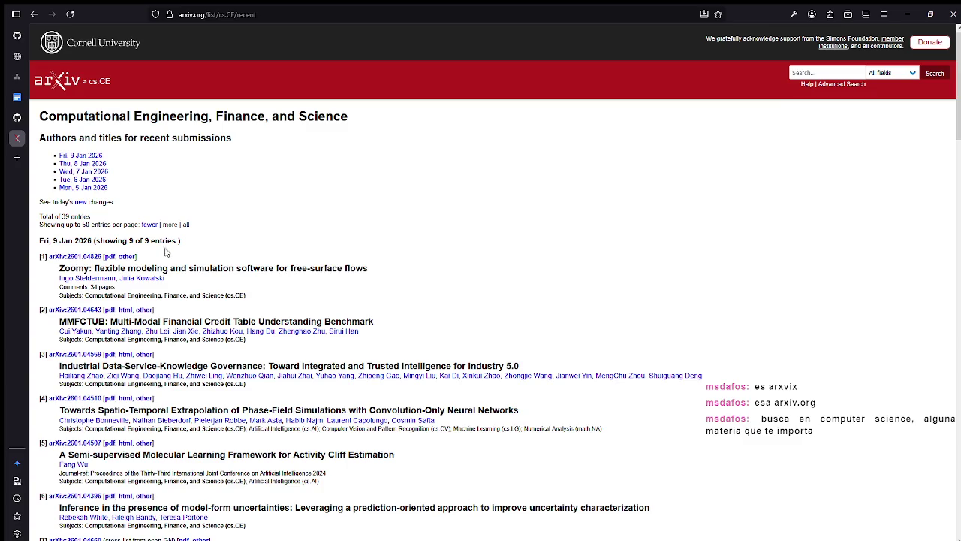
Return to the arXiv homepage and open Data Structures and Algorithms (cs.DS) recent submissions.
key(alt+Left)
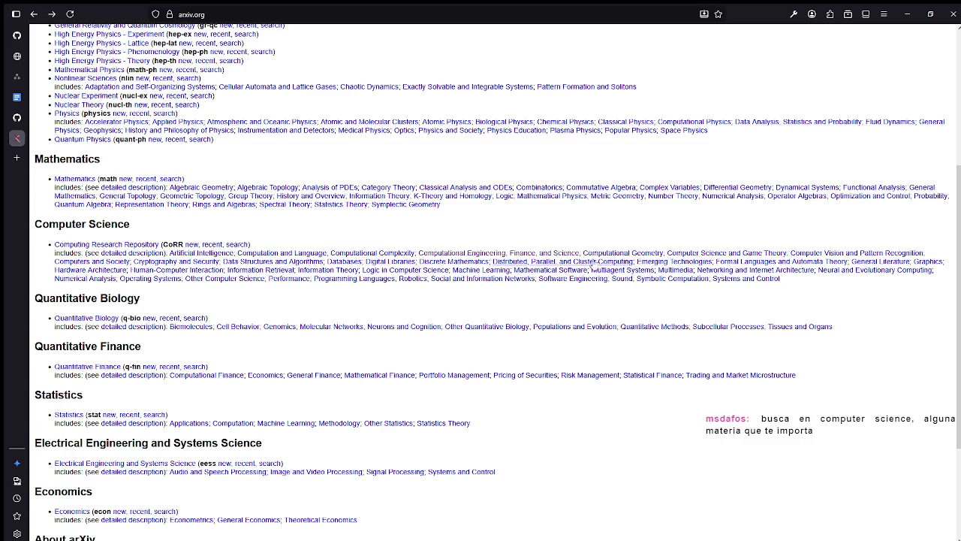
click(268, 262)
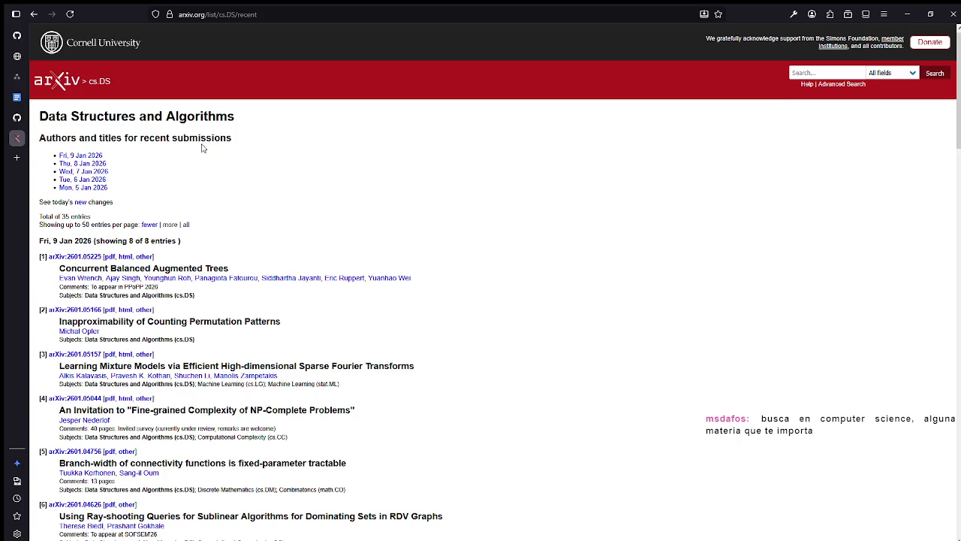
Browse the cs.DS recent listing, briefly selecting then deselecting entry [7]'s title text.
scroll(210, 150, down, 1)
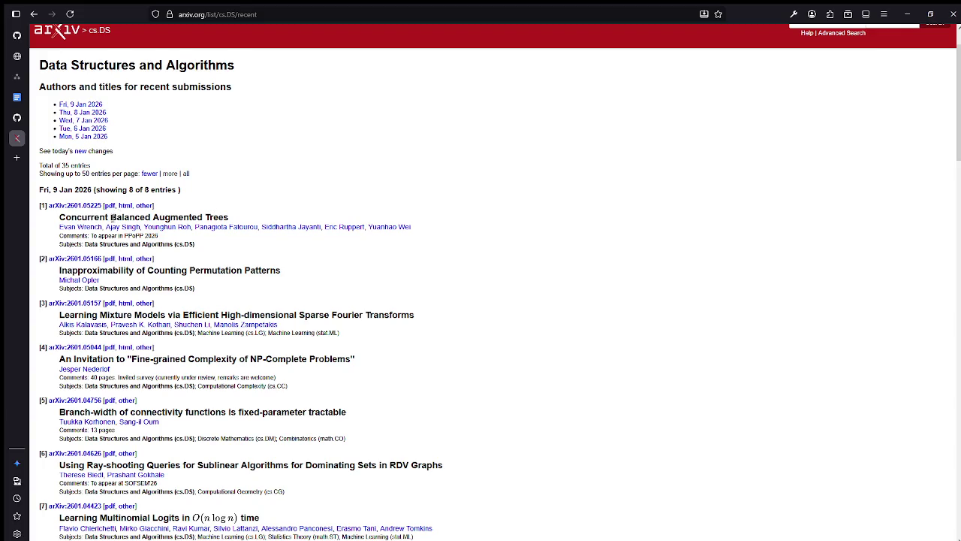
scroll(142, 233, down, 1)
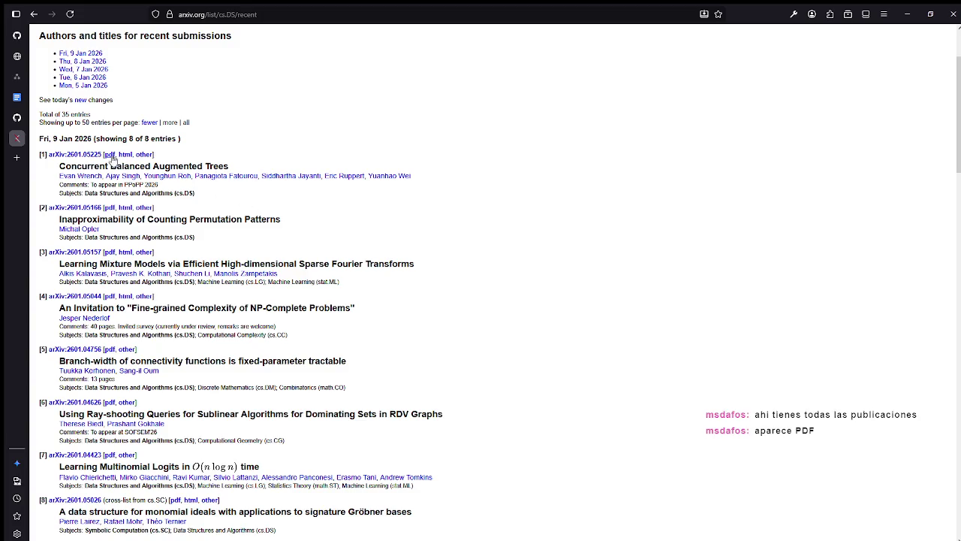
scroll(111, 156, up, 2)
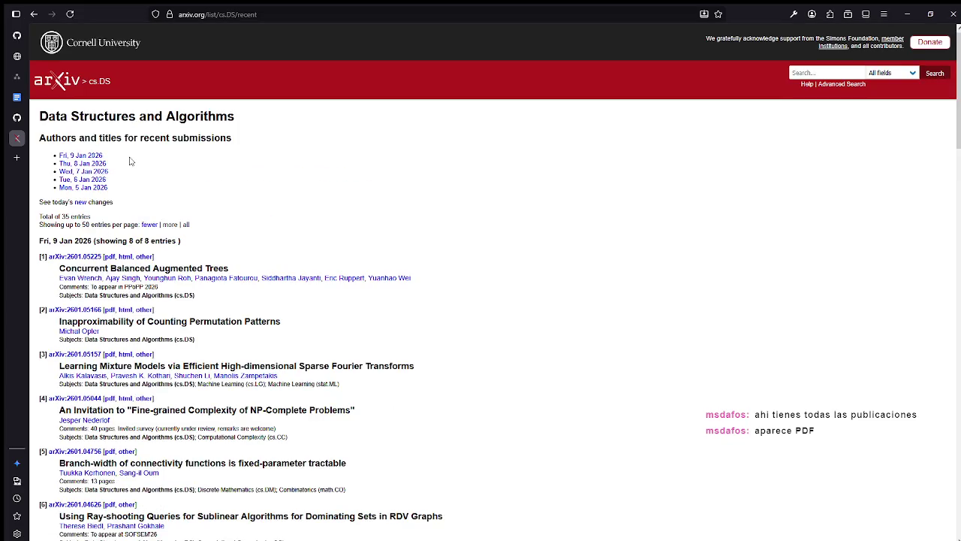
scroll(130, 161, down, 1)
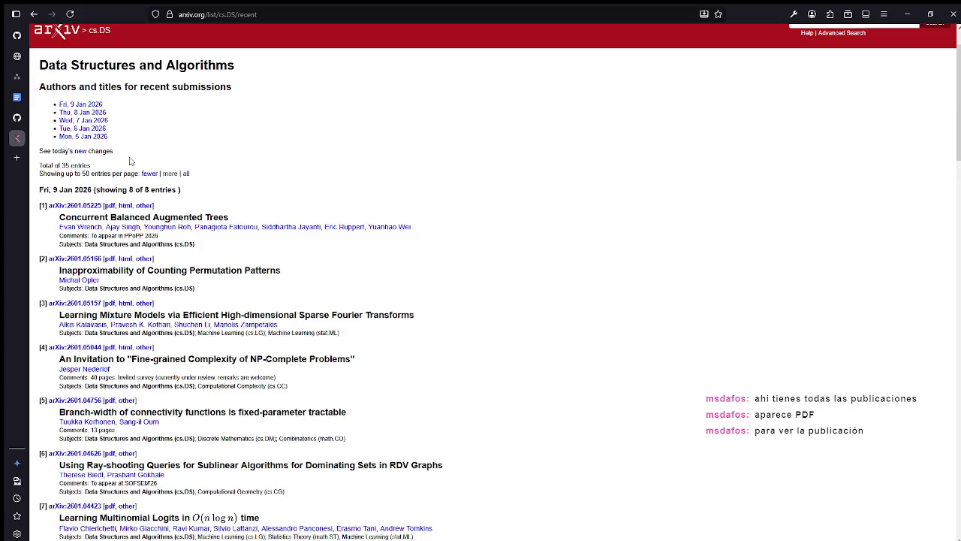
scroll(130, 161, down, 1)
scroll(130, 161, down, 1)
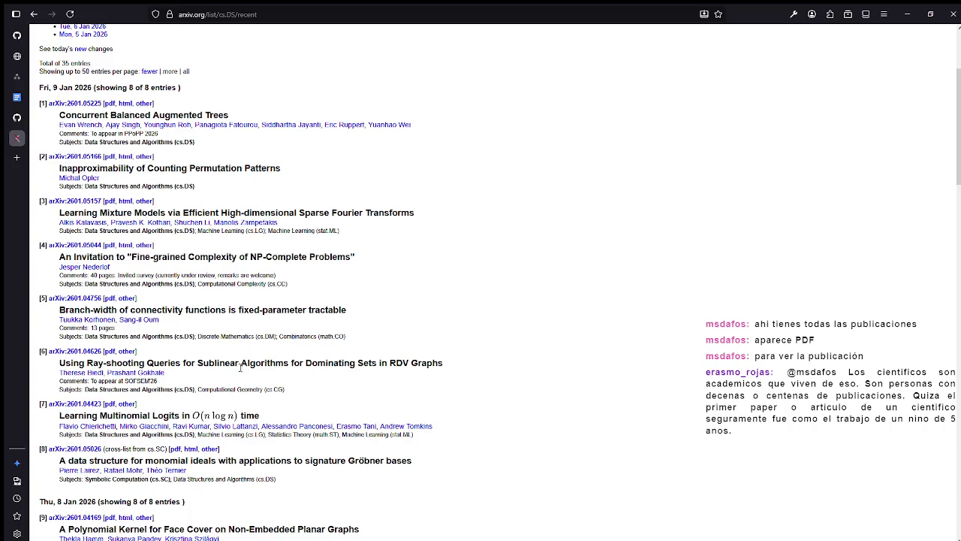
scroll(240, 367, down, 1)
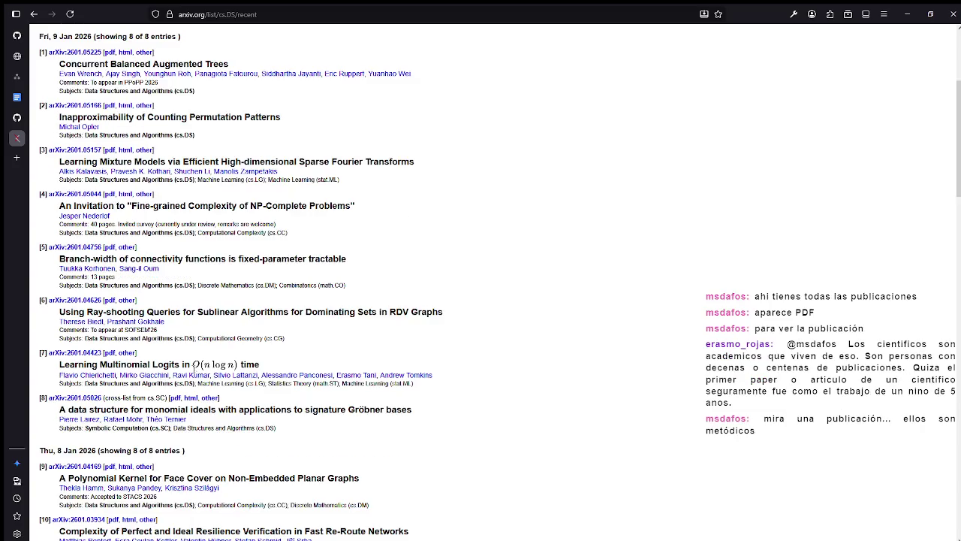
drag(200, 366, 232, 374)
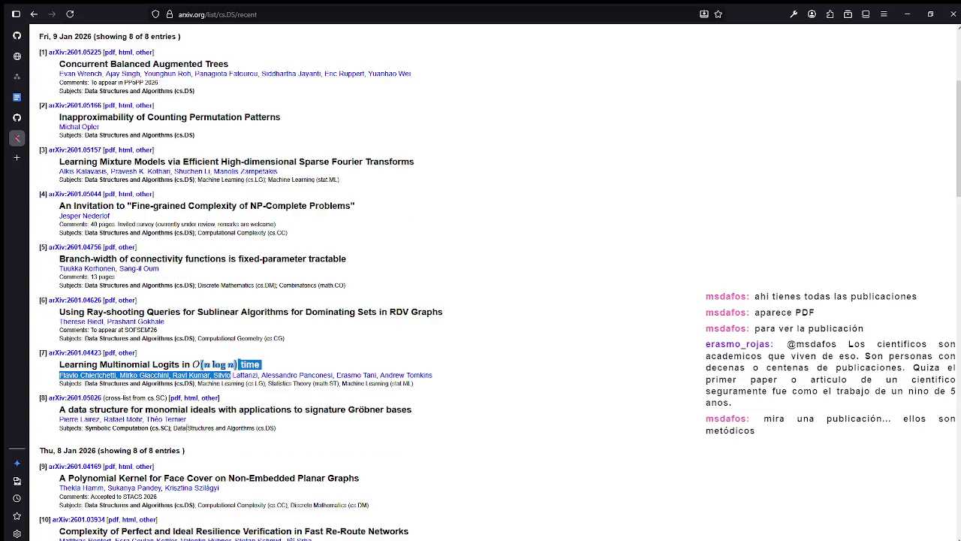
click(298, 424)
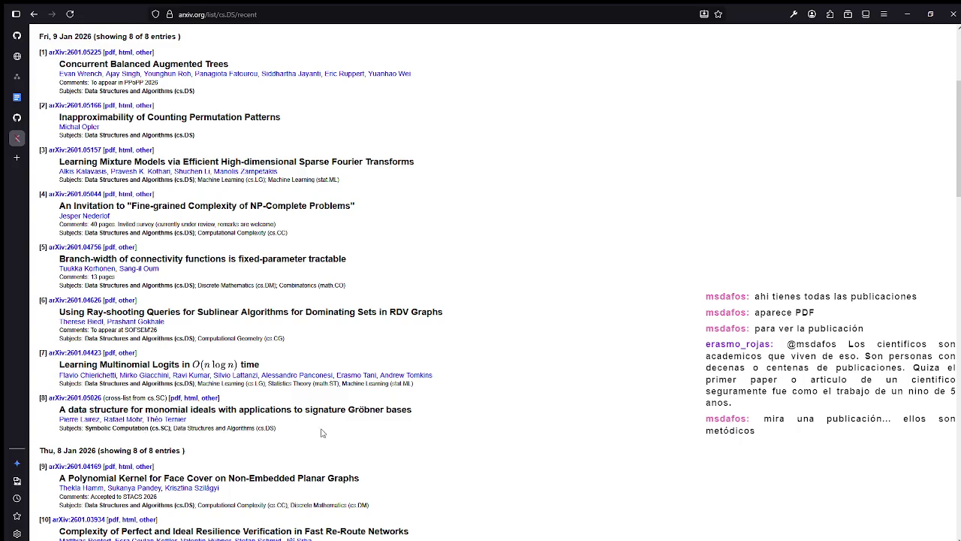
Open the PDF of entry [18], 'Hardness of Regular Expression Matching with Extensions'.
scroll(126, 500, down, 3)
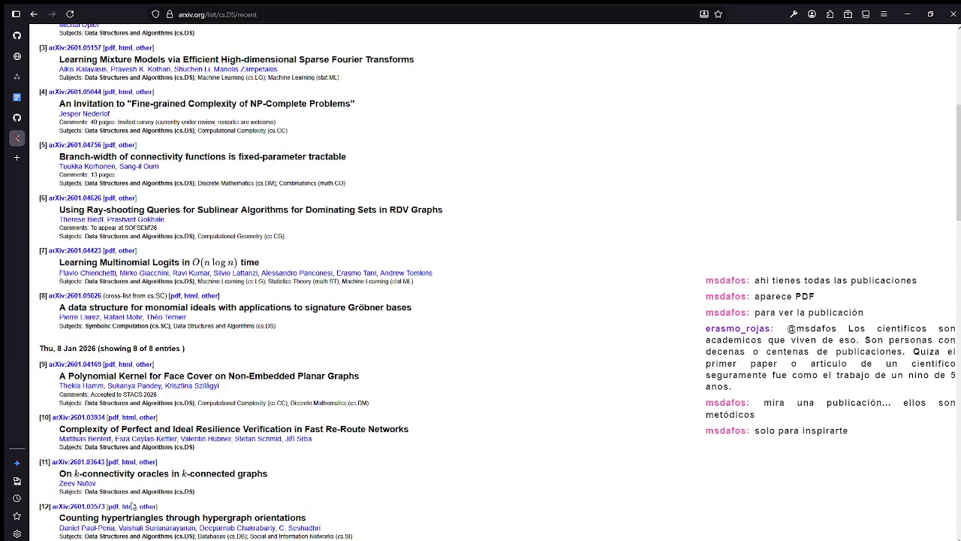
scroll(159, 492, down, 1)
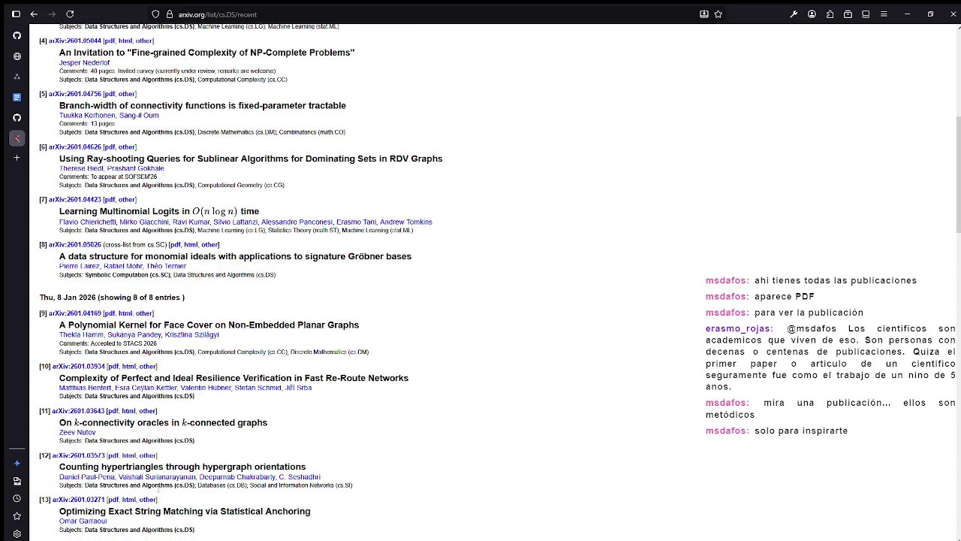
scroll(165, 484, down, 2)
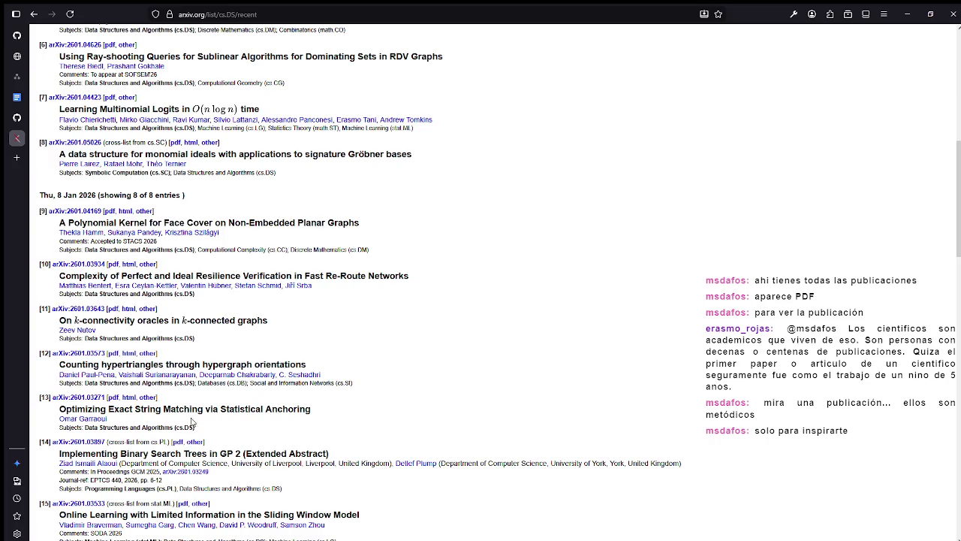
scroll(331, 435, down, 3)
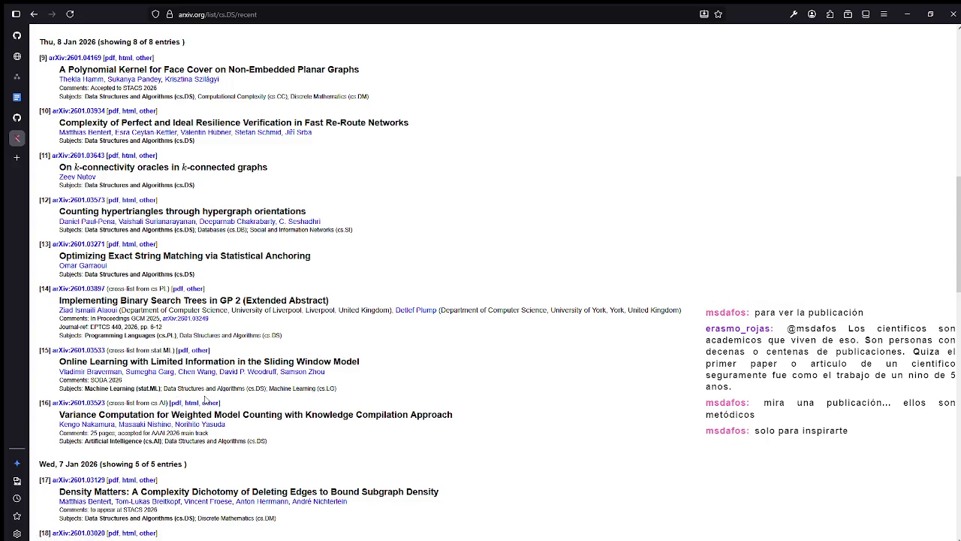
scroll(266, 412, down, 1)
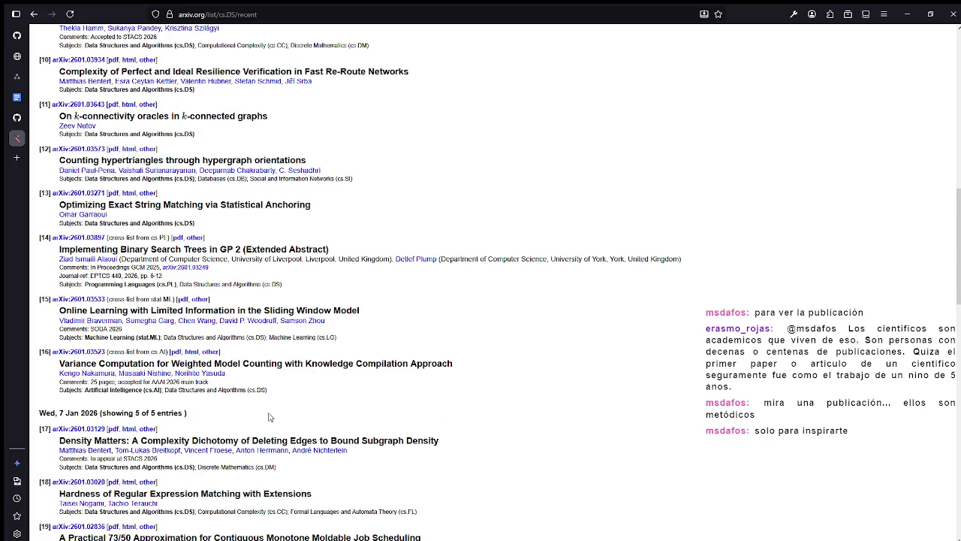
scroll(306, 405, down, 2)
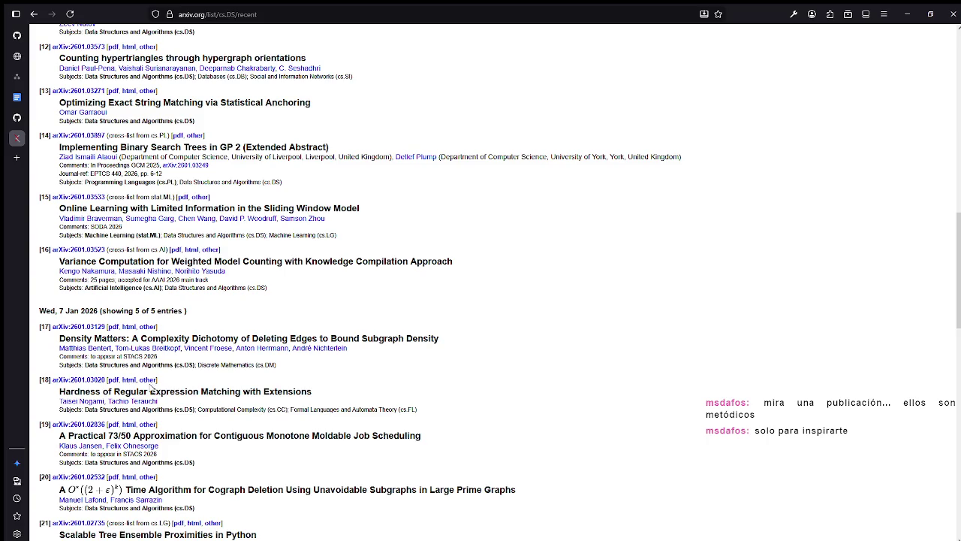
click(113, 380)
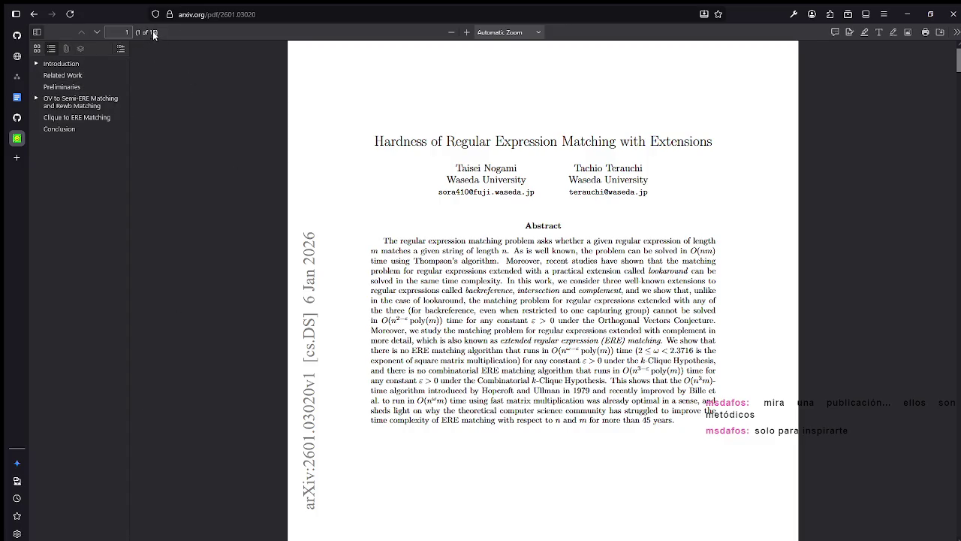
Skim the regular expression paper, jump to its Conclusion, and return to the cs.DS listing.
scroll(526, 200, down, 4)
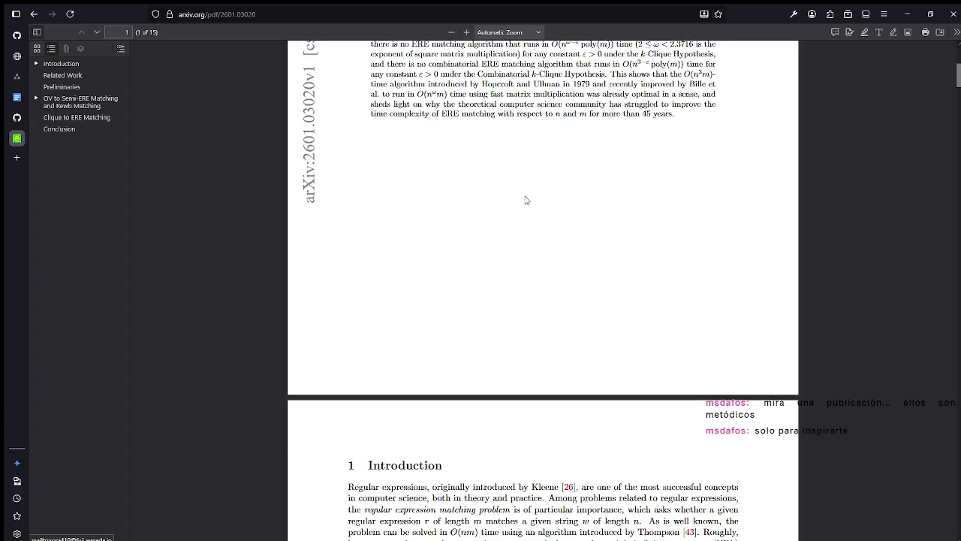
scroll(525, 200, down, 5)
scroll(528, 197, down, 5)
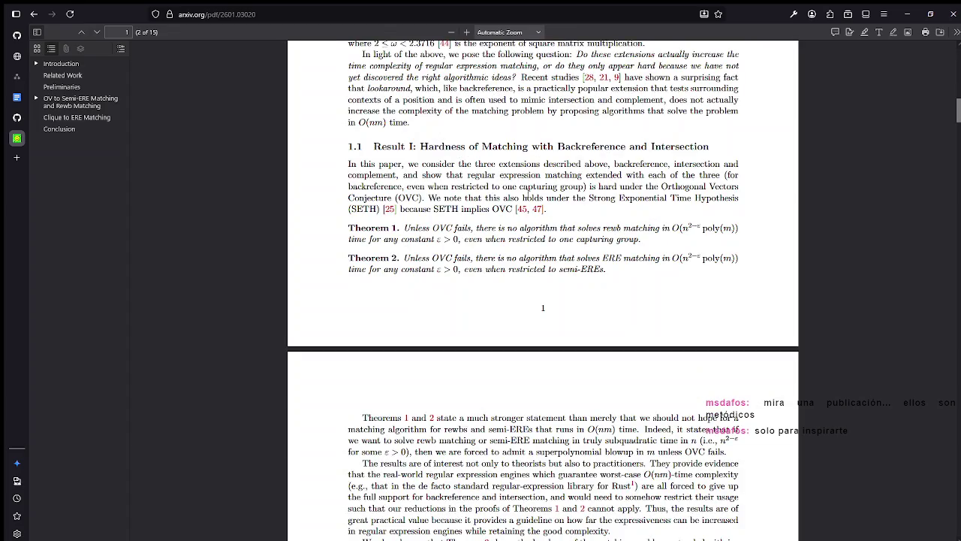
scroll(523, 197, down, 6)
scroll(528, 193, down, 6)
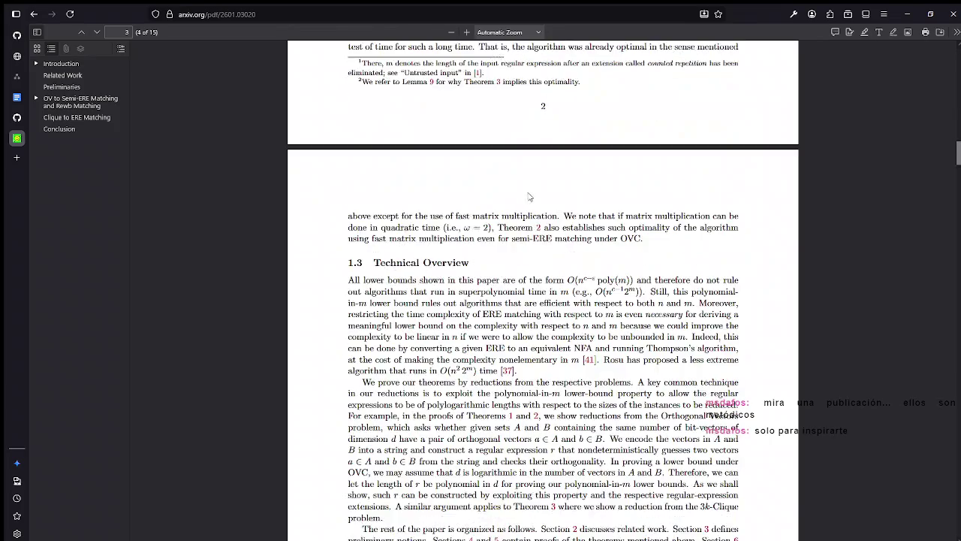
scroll(529, 193, down, 5)
scroll(529, 193, down, 5)
scroll(529, 193, down, 8)
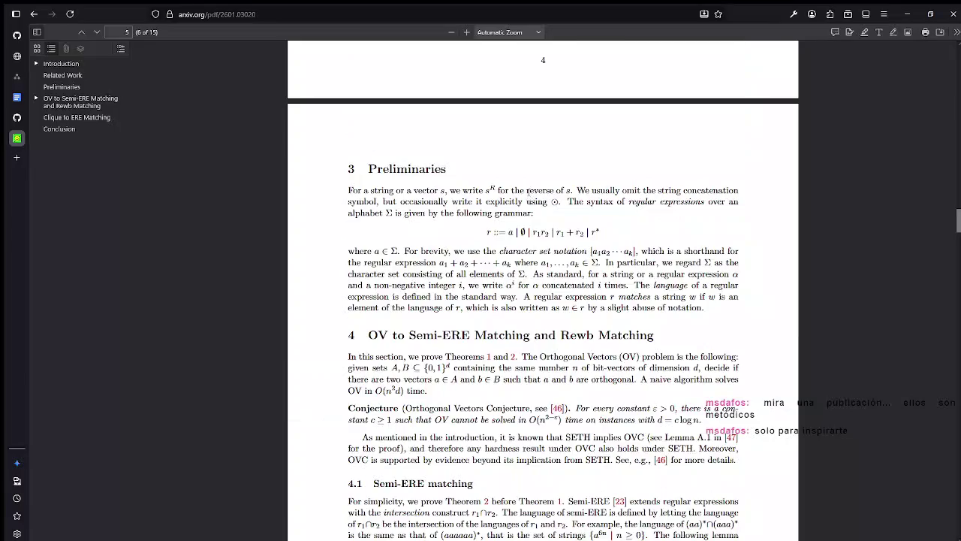
scroll(529, 194, down, 3)
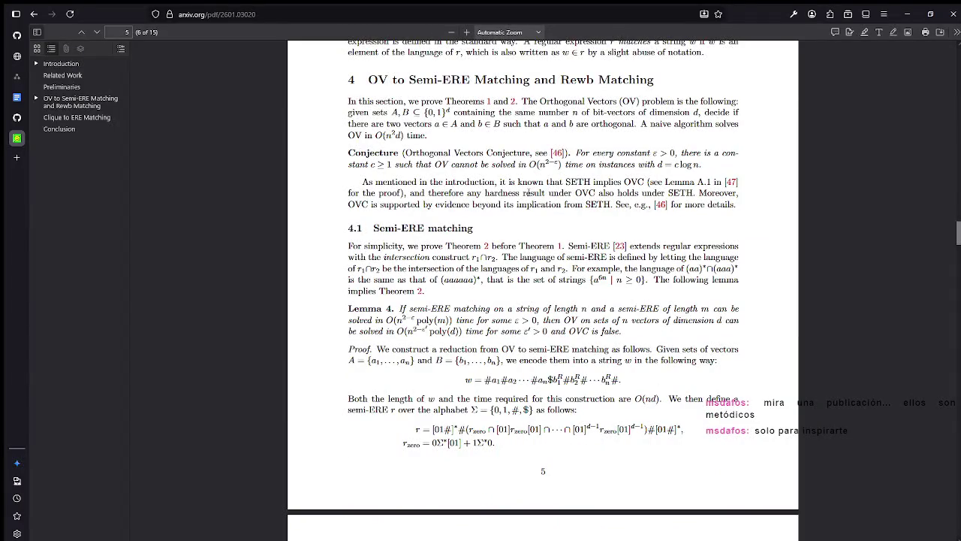
scroll(529, 193, down, 1)
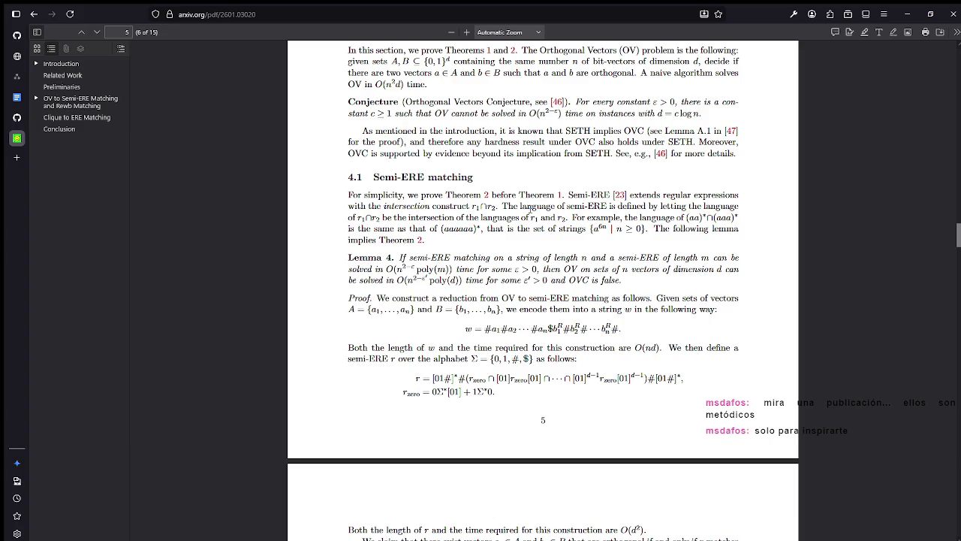
scroll(530, 208, down, 4)
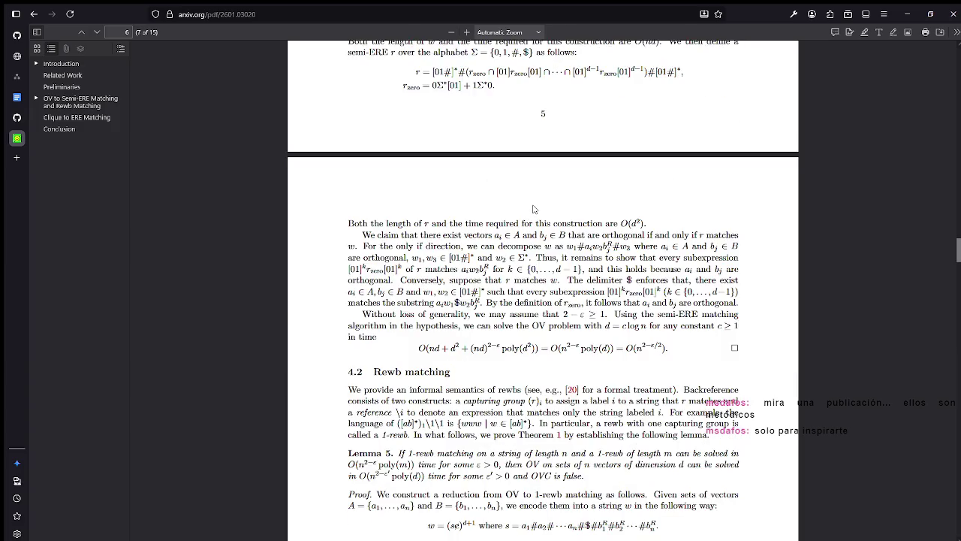
scroll(532, 210, down, 2)
scroll(533, 208, down, 1)
scroll(533, 209, down, 3)
scroll(534, 210, down, 4)
scroll(534, 212, down, 4)
scroll(533, 210, down, 3)
scroll(529, 207, down, 2)
scroll(524, 202, down, 6)
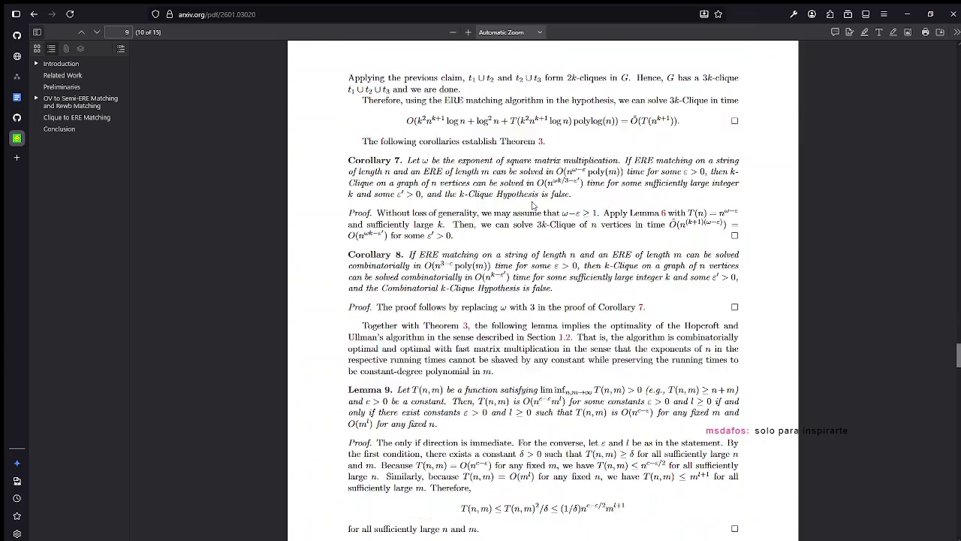
scroll(518, 195, down, 6)
scroll(369, 200, down, 4)
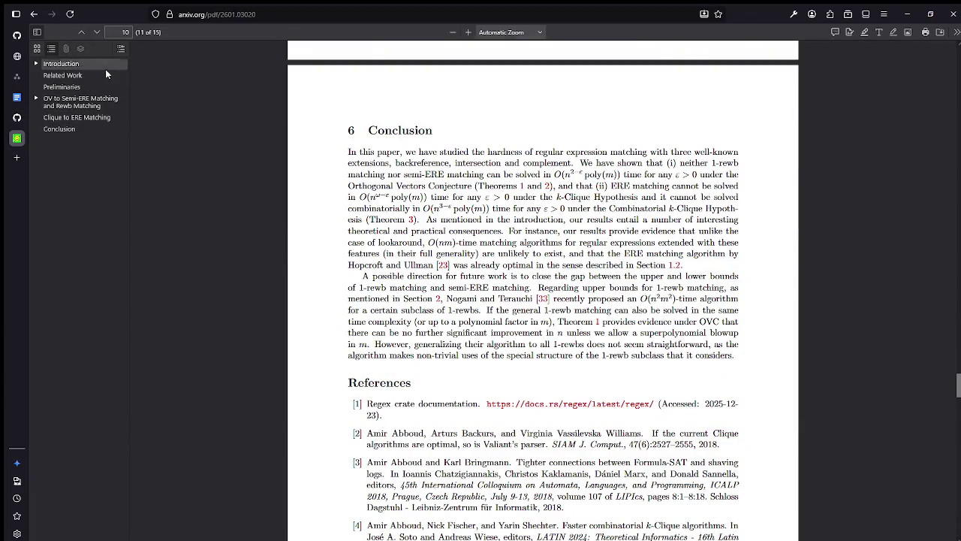
click(104, 135)
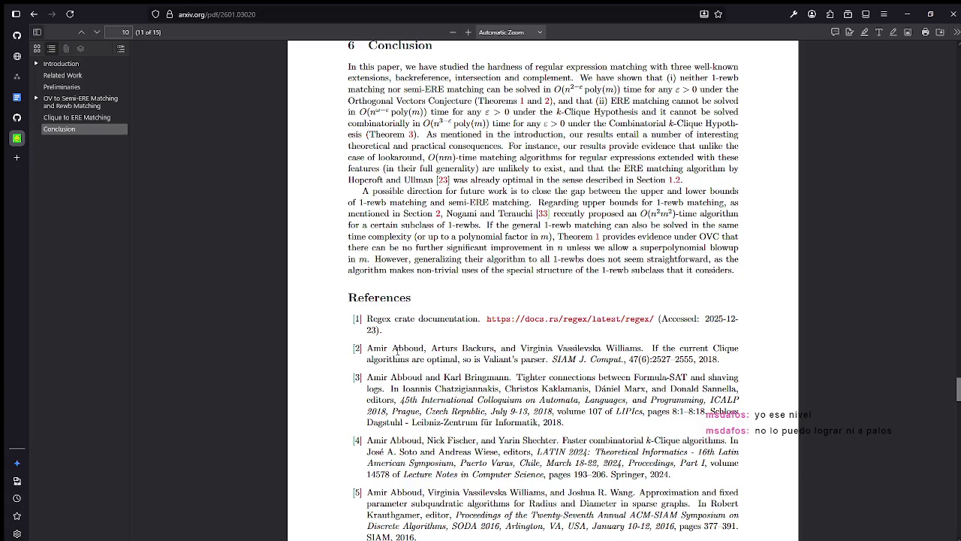
key(alt+Left)
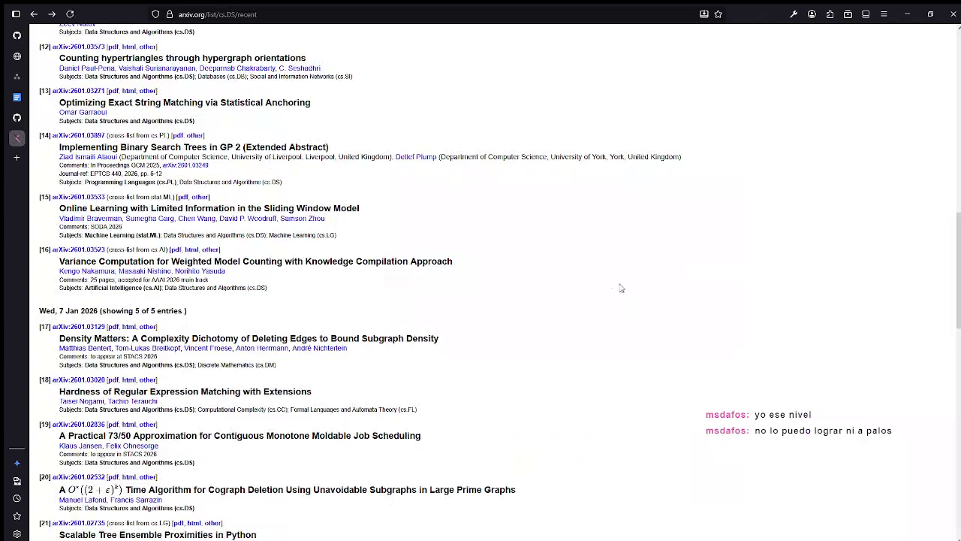
Scroll to the Tue, 6 Jan 2026 entries and open the private continual cardinality estimation PDF.
scroll(253, 357, down, 3)
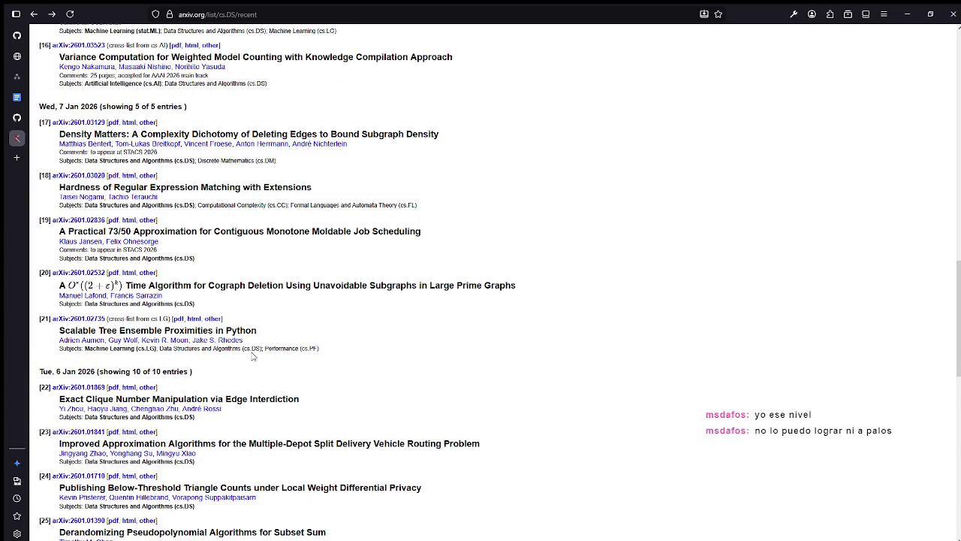
scroll(253, 356, down, 4)
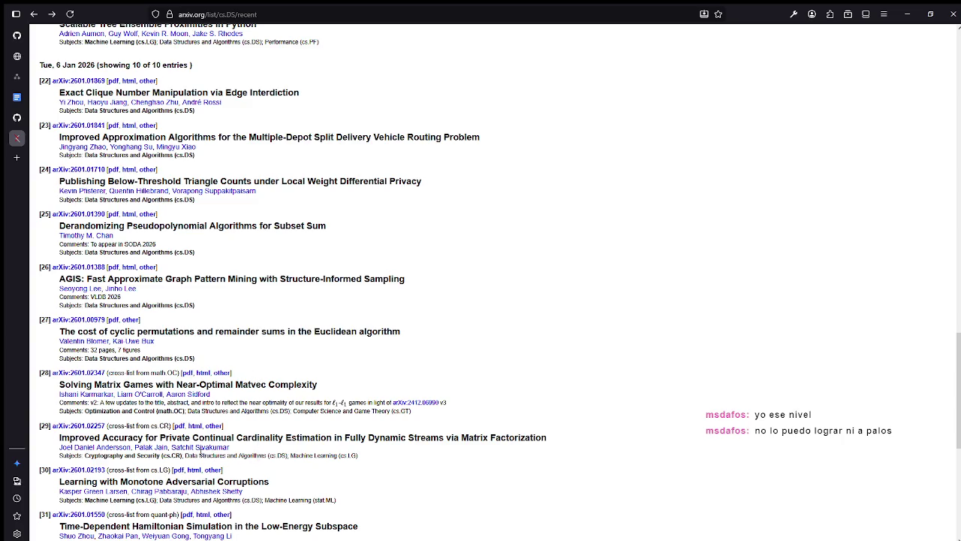
click(180, 426)
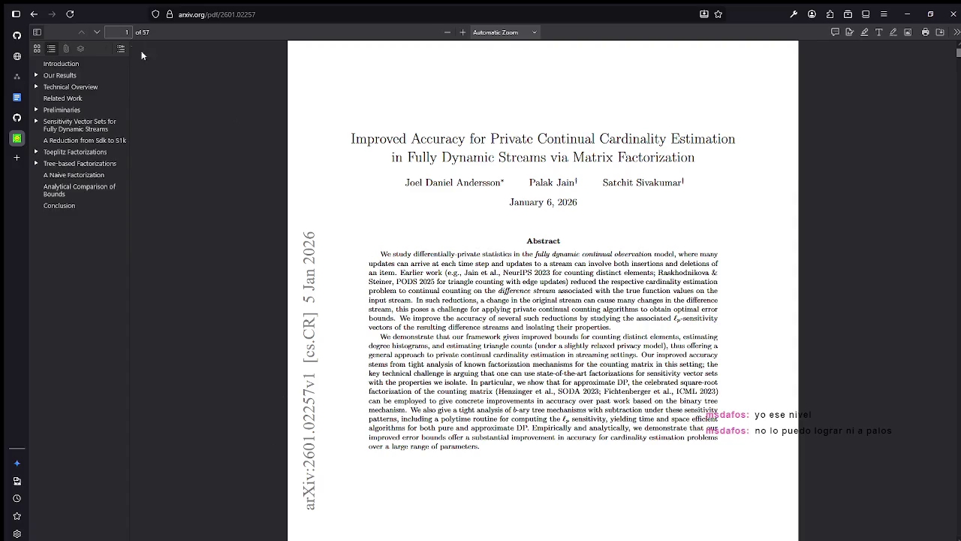
Jump to the paper's Technical Overview, then switch back to the TCT_ERD diagram tab.
click(68, 87)
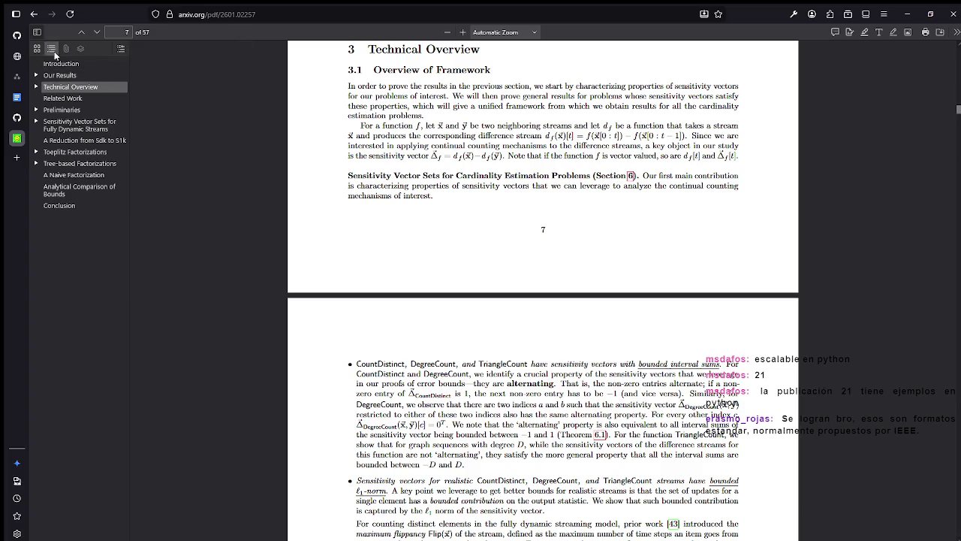
click(16, 117)
click(16, 97)
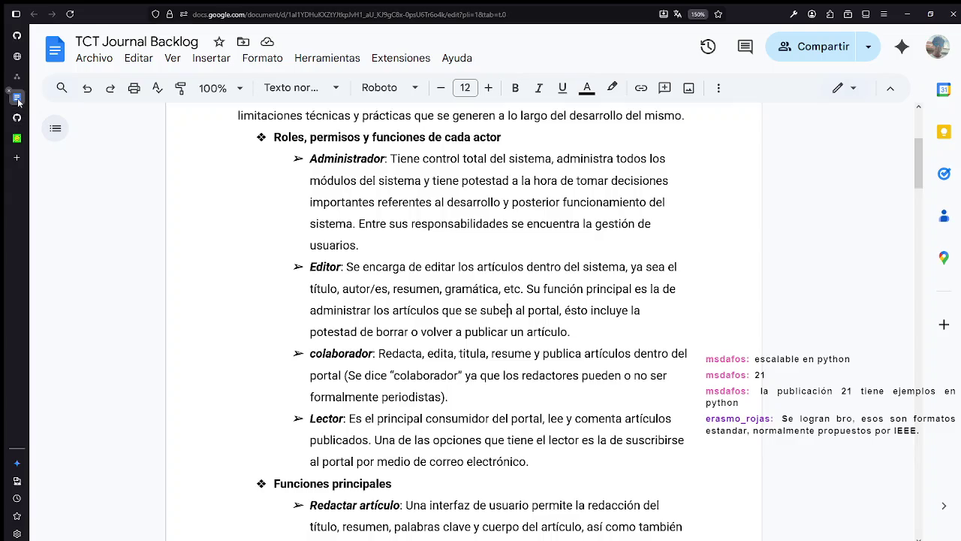
click(17, 76)
click(16, 56)
click(16, 76)
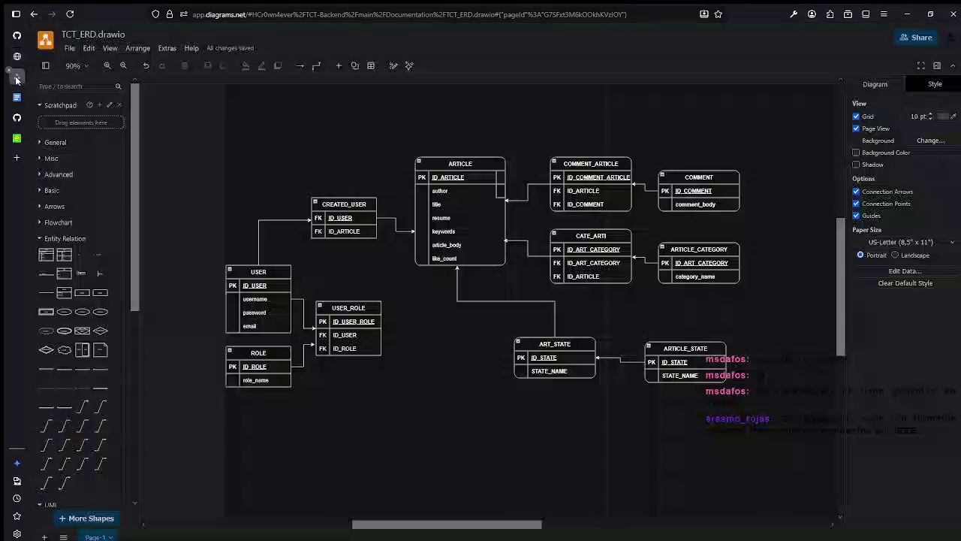